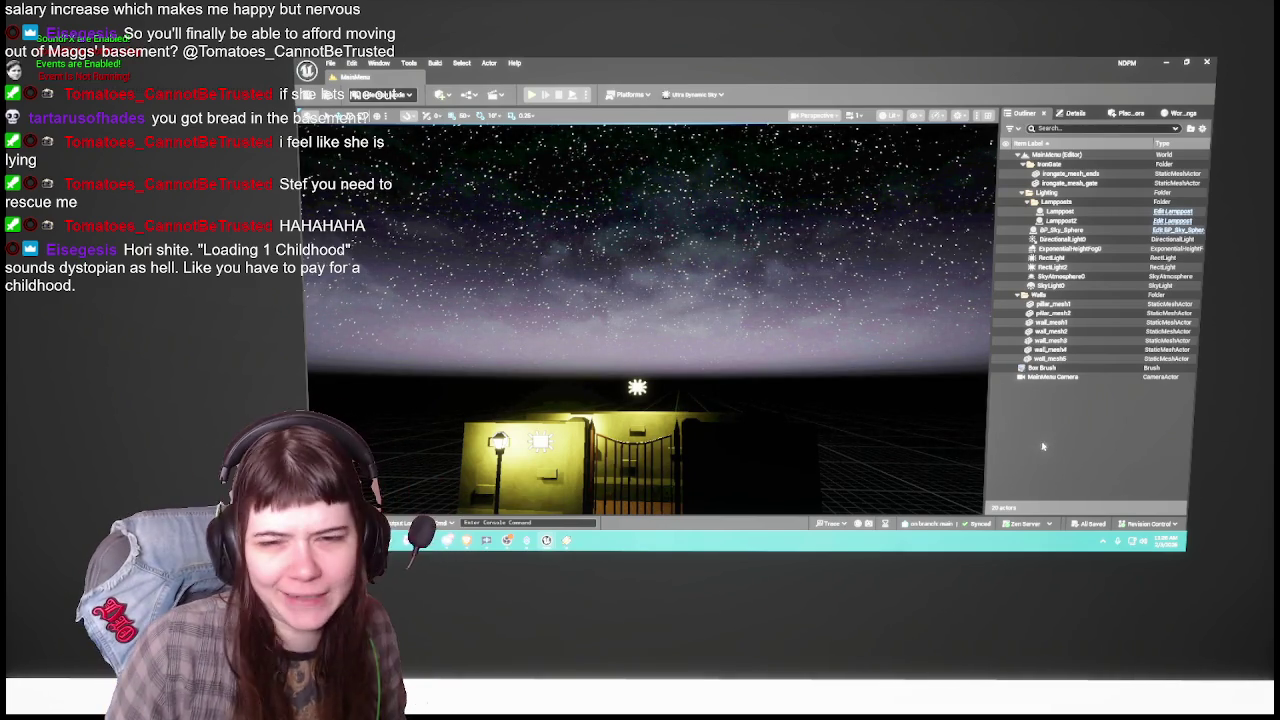
Step: Open the 1Childhood level from Content/Levels and close the Content Drawer
{"action": "left_click_drag", "start_coordinate": [867, 382], "coordinate": [867, 382]}
{"action": "left_click_drag", "start_coordinate": [829, 327], "coordinate": [829, 327]}
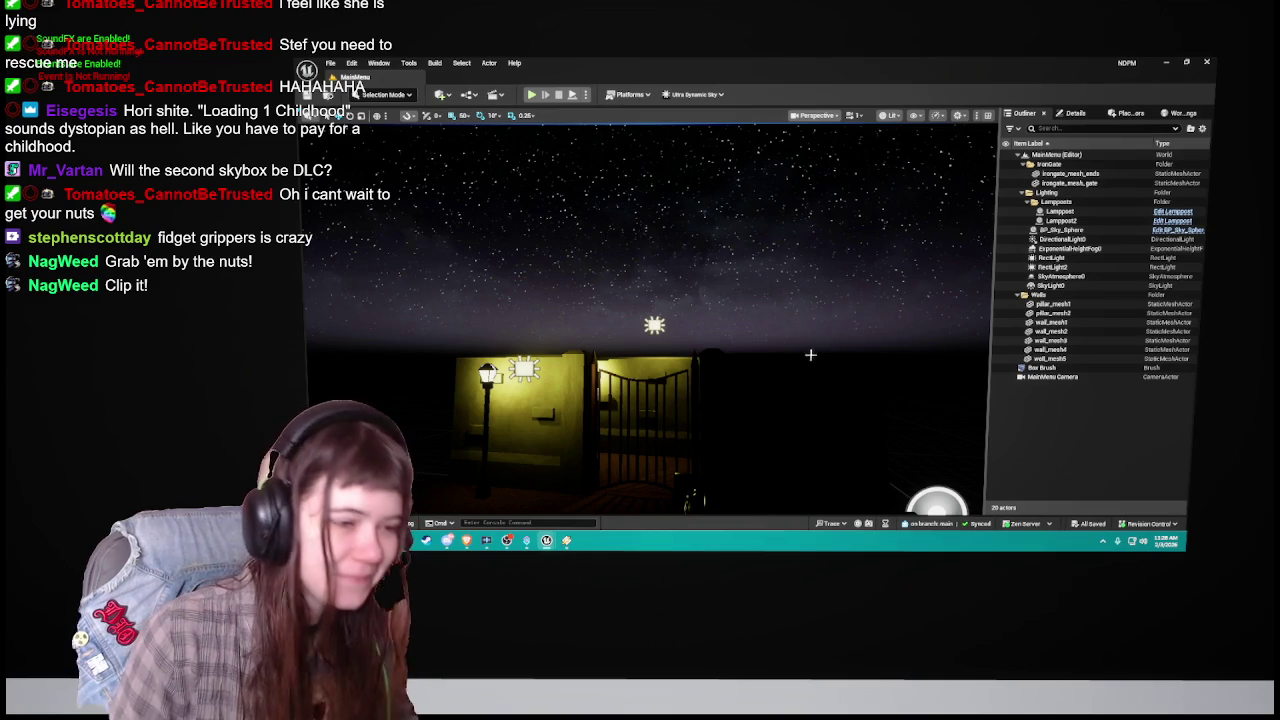
{"action": "key", "text": "ctrl+space"}
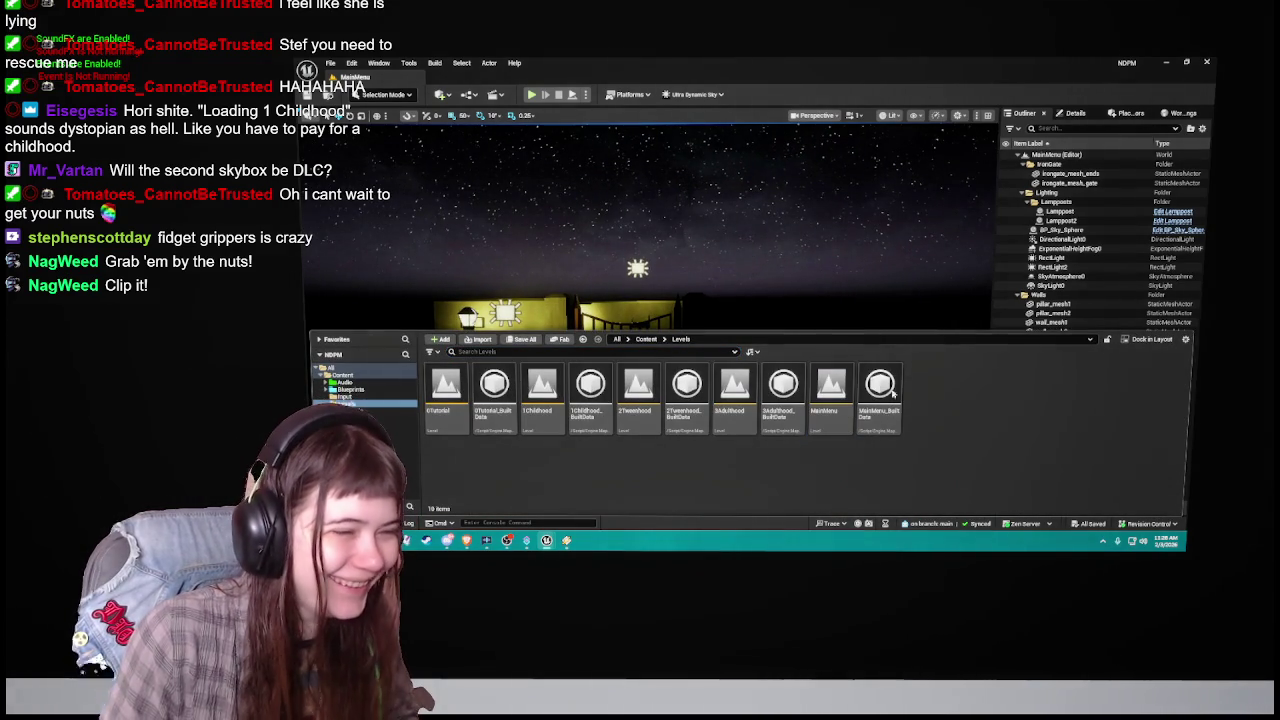
{"action": "double_click", "coordinate": [543, 400]}
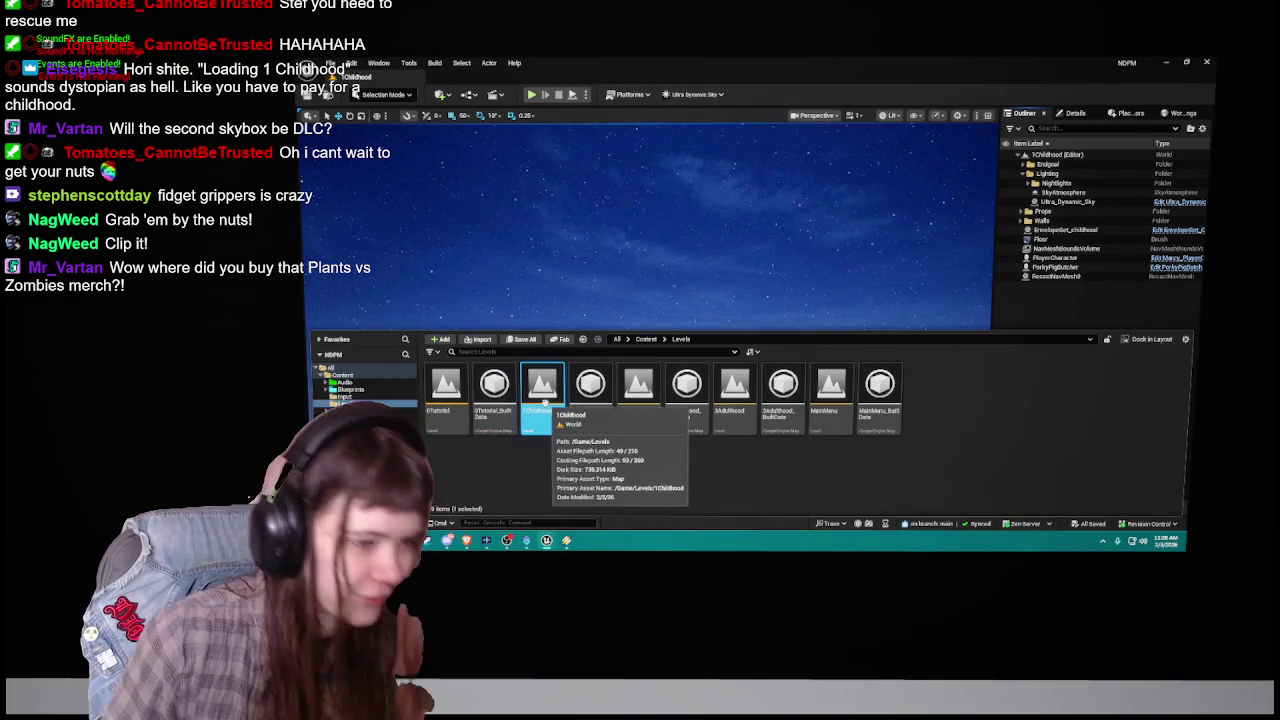
{"action": "left_click", "coordinate": [984, 428]}
{"action": "key", "text": "ctrl+space"}
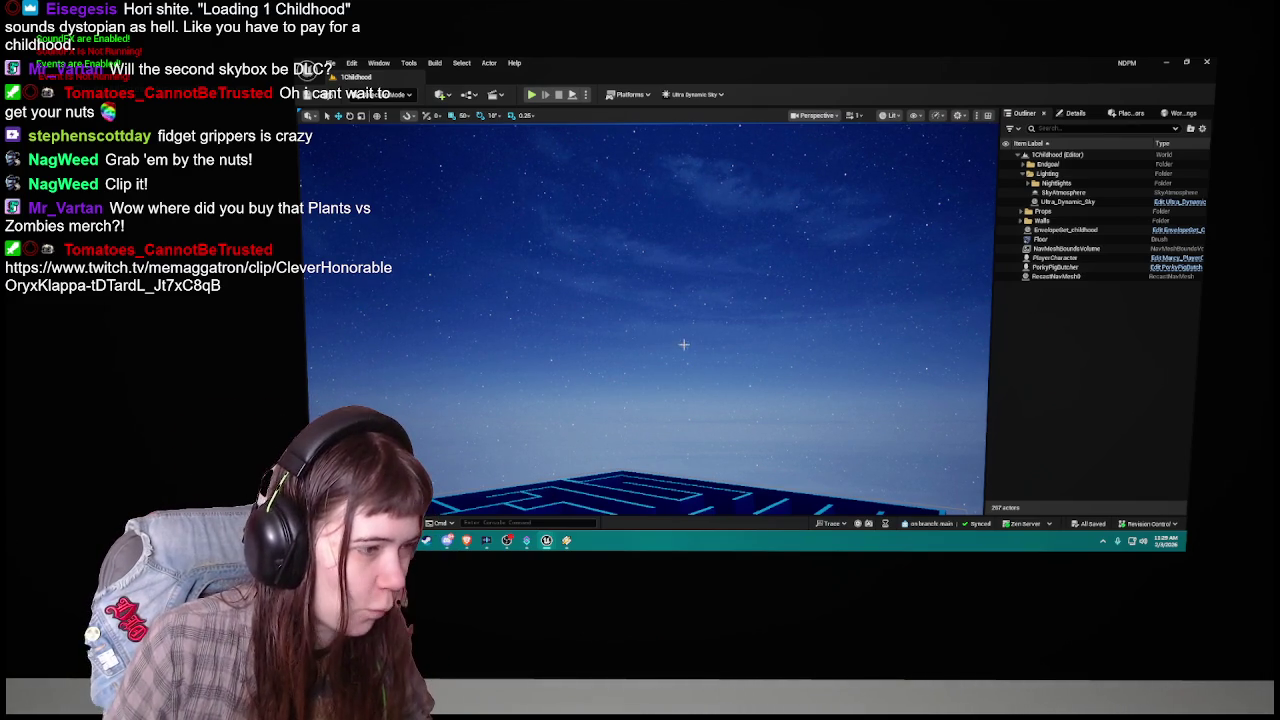
Step: Select the Ultra_Dynamic_Sky actor by clicking the sky in the viewport
{"action": "left_click", "coordinate": [720, 306]}
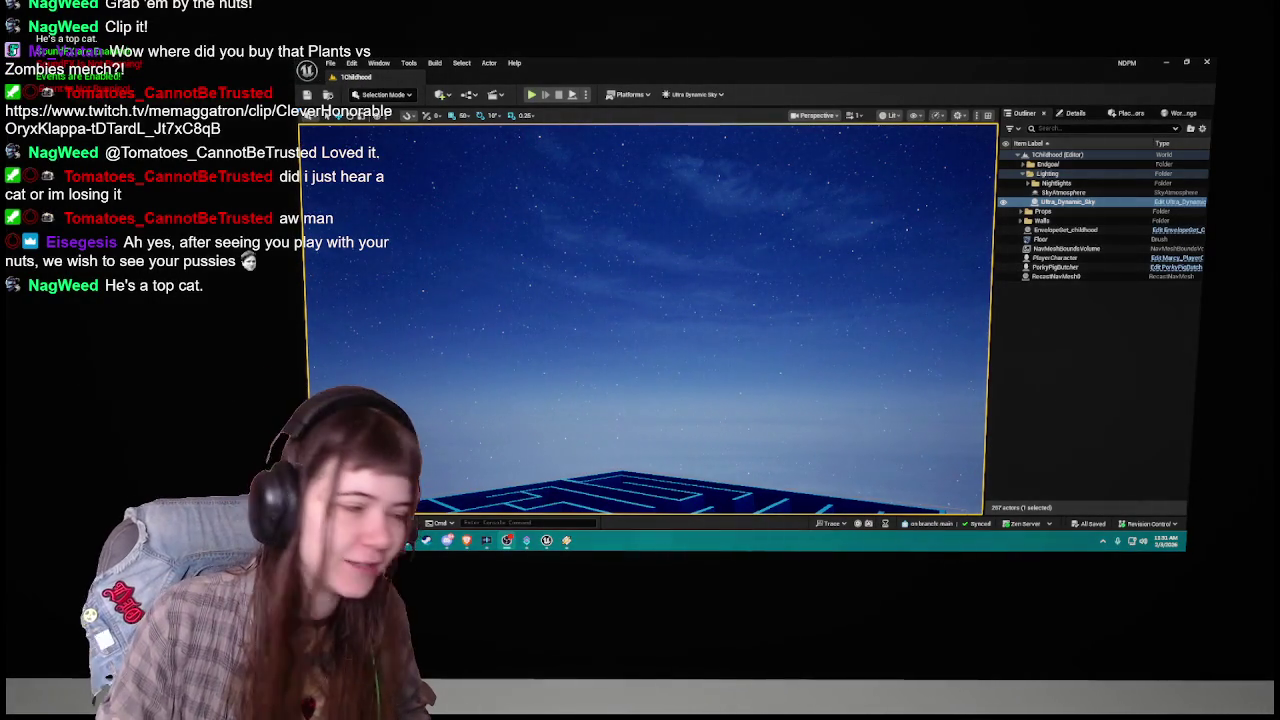
Step: Pitch the camera down to look over the 1Childhood maze
{"action": "mouse_move", "coordinate": [766, 343]}
{"action": "left_mouse_down"}
{"action": "mouse_move", "coordinate": [766, 420]}
{"action": "mouse_move", "coordinate": [766, 347]}
{"action": "left_mouse_up"}
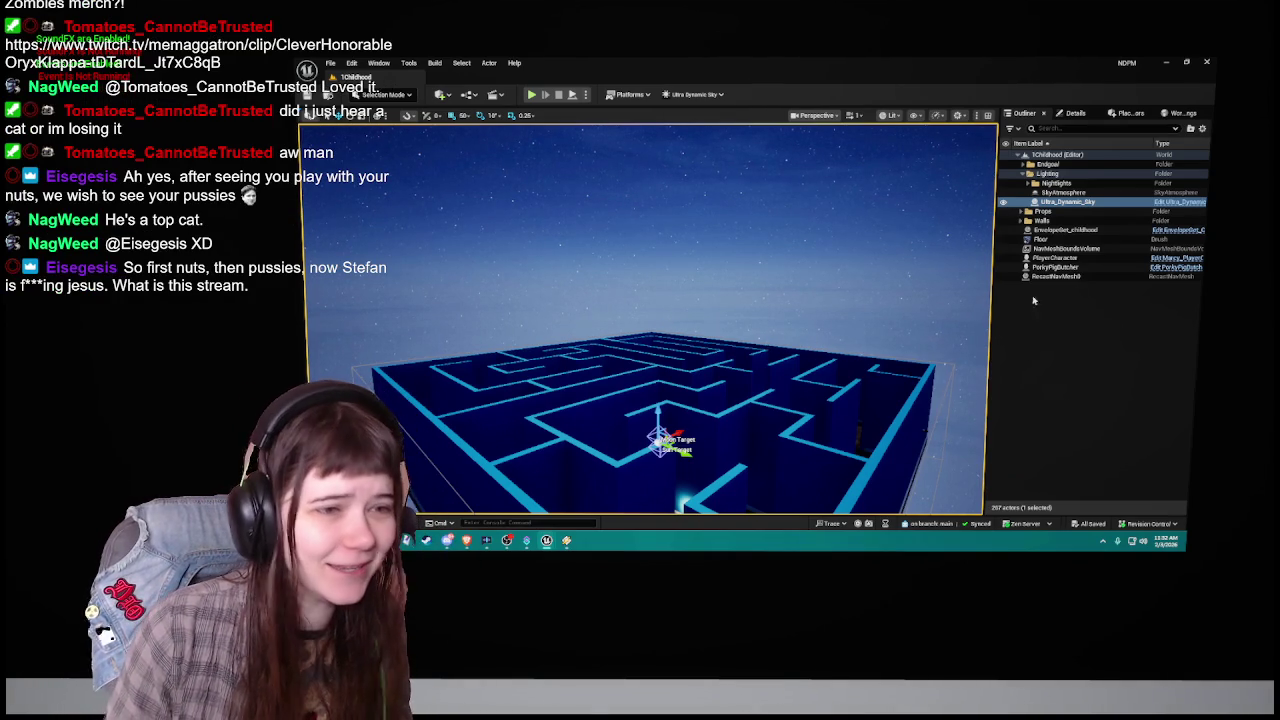
Step: Focus the Ultra_Dynamic_Sky actor, then open the MainMenu level from Content/Levels
{"action": "key", "text": "Escape"}
{"action": "double_click", "coordinate": [1068, 202]}
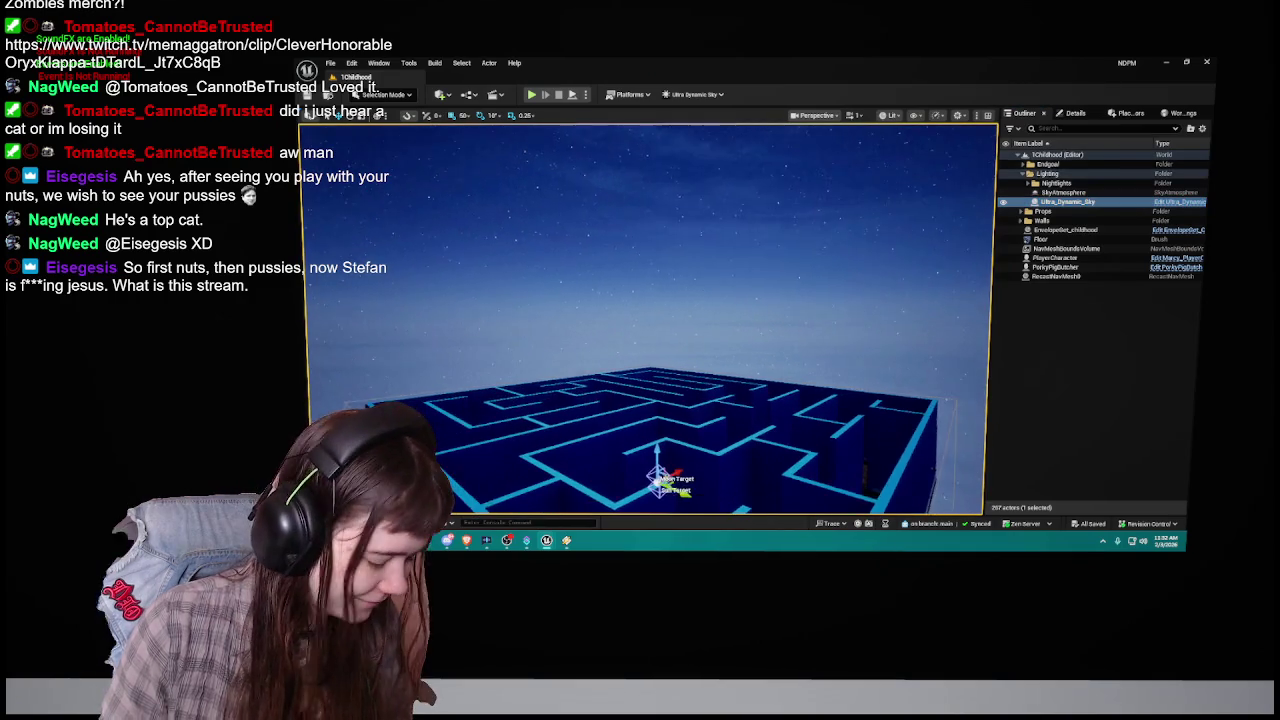
{"action": "key", "text": "ctrl+space"}
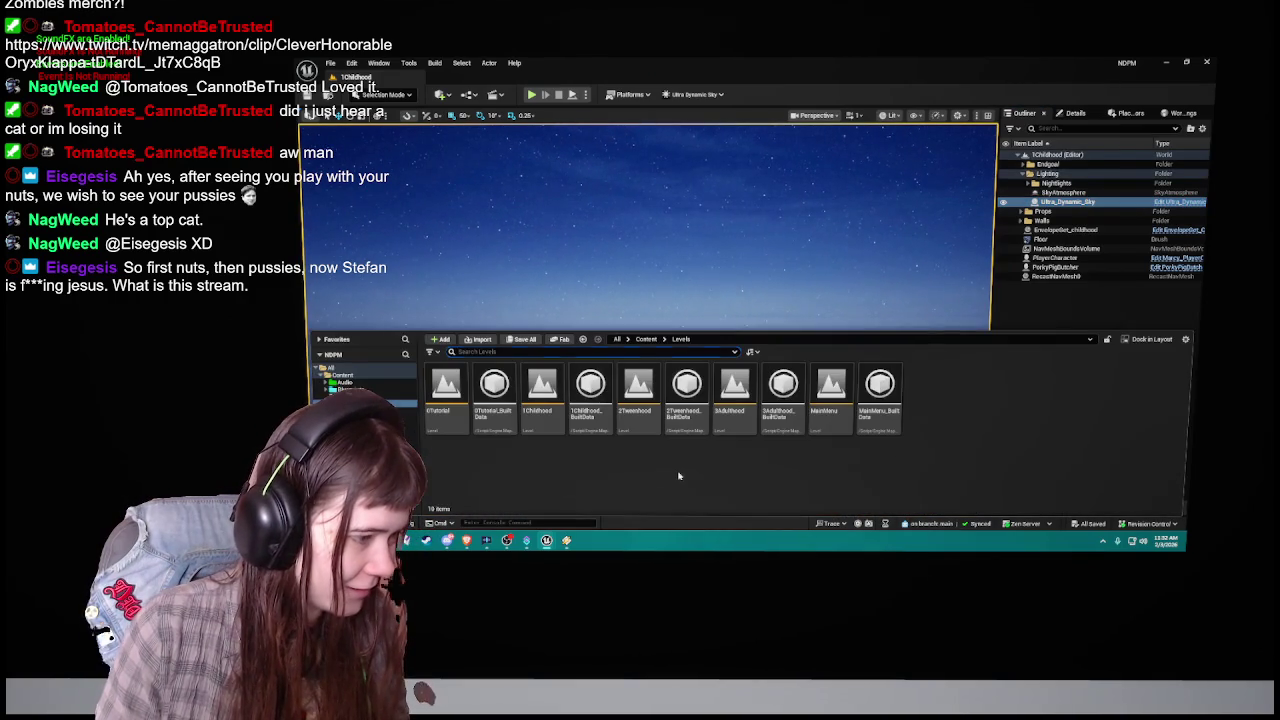
{"action": "double_click", "coordinate": [831, 400]}
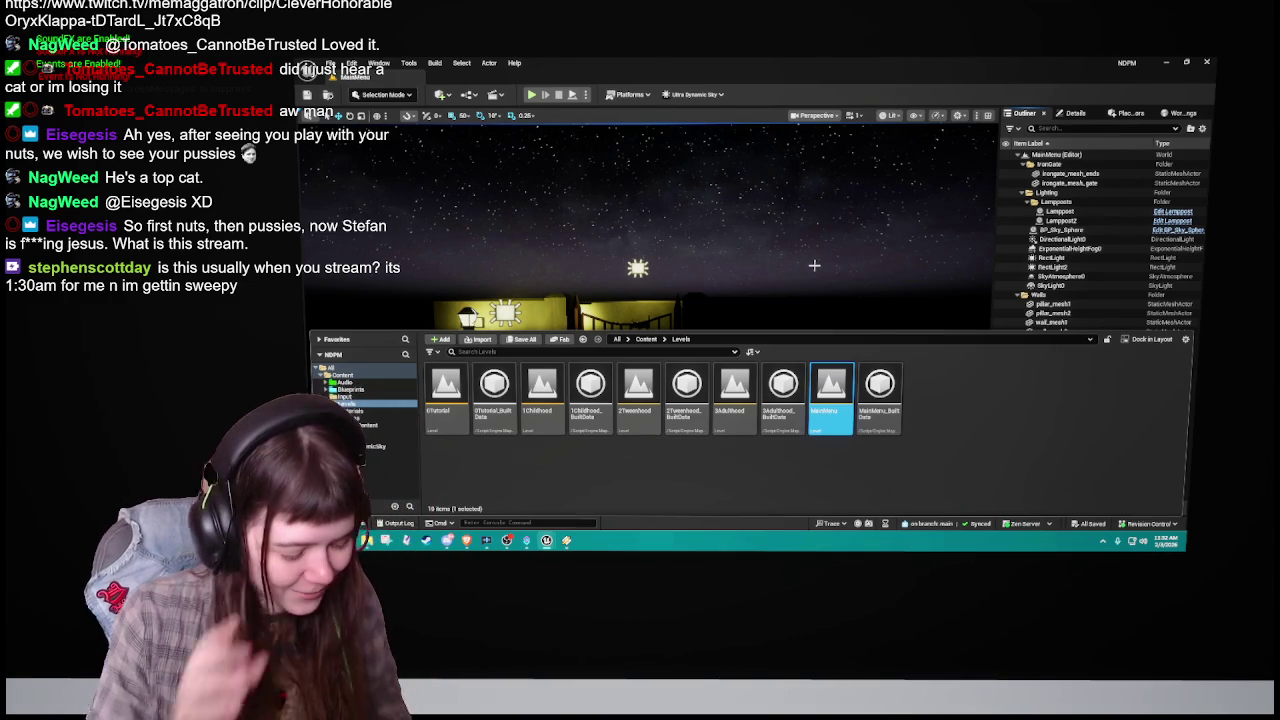
{"action": "left_click", "coordinate": [814, 266]}
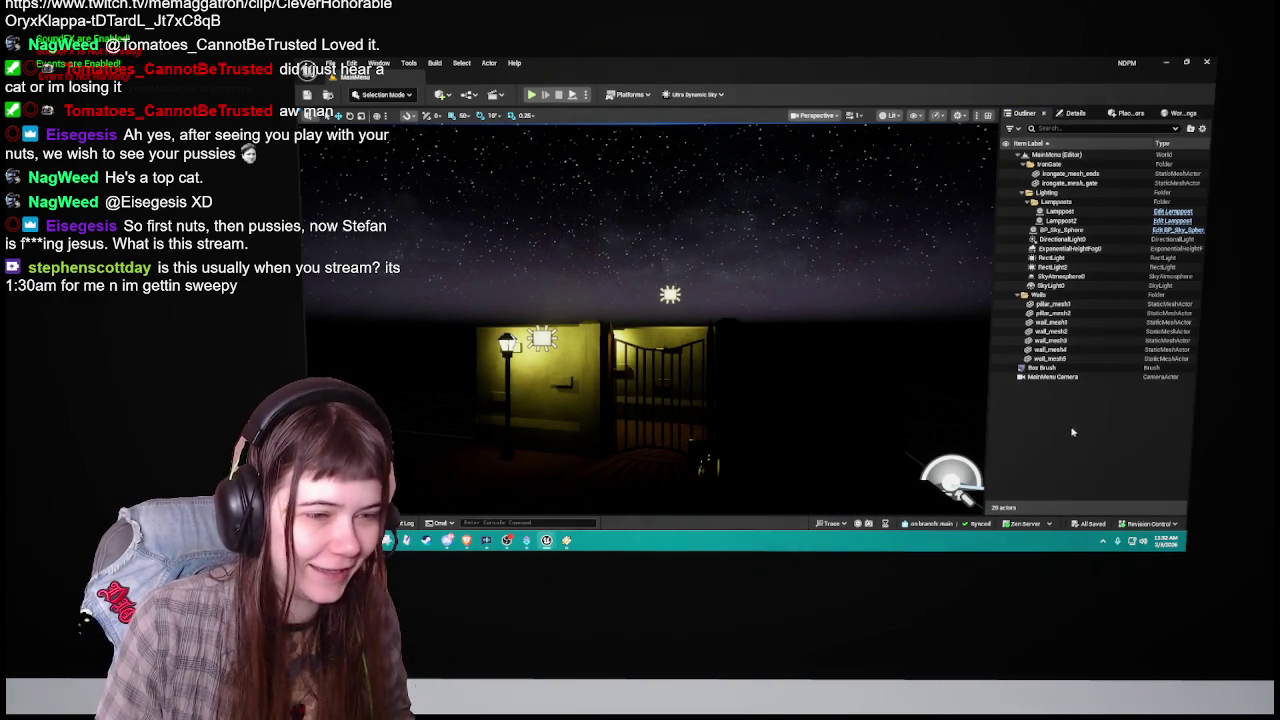
{"action": "left_click_drag", "start_coordinate": [1080, 427], "coordinate": [1080, 427]}
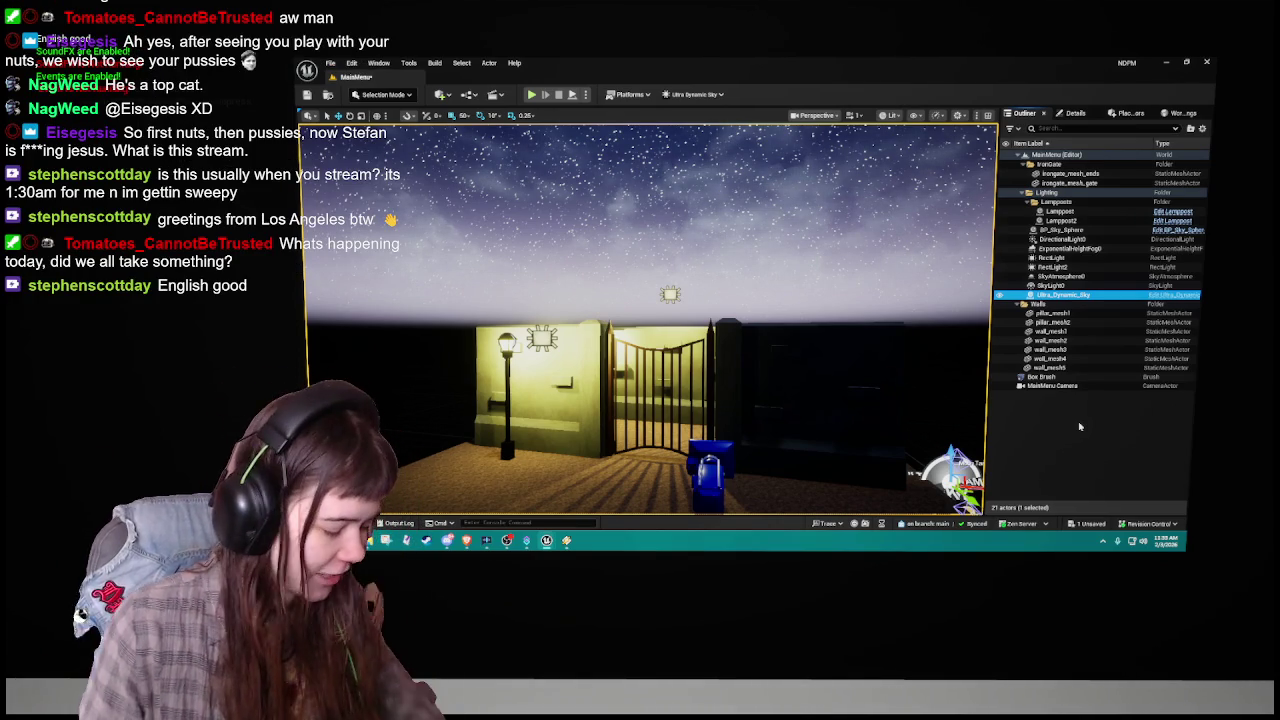
{"action": "mouse_move", "coordinate": [846, 396]}
{"action": "left_mouse_down"}
{"action": "mouse_move", "coordinate": [790, 400]}
{"action": "mouse_move", "coordinate": [825, 398]}
{"action": "mouse_move", "coordinate": [854, 360]}
{"action": "mouse_move", "coordinate": [843, 383]}
{"action": "left_mouse_up"}
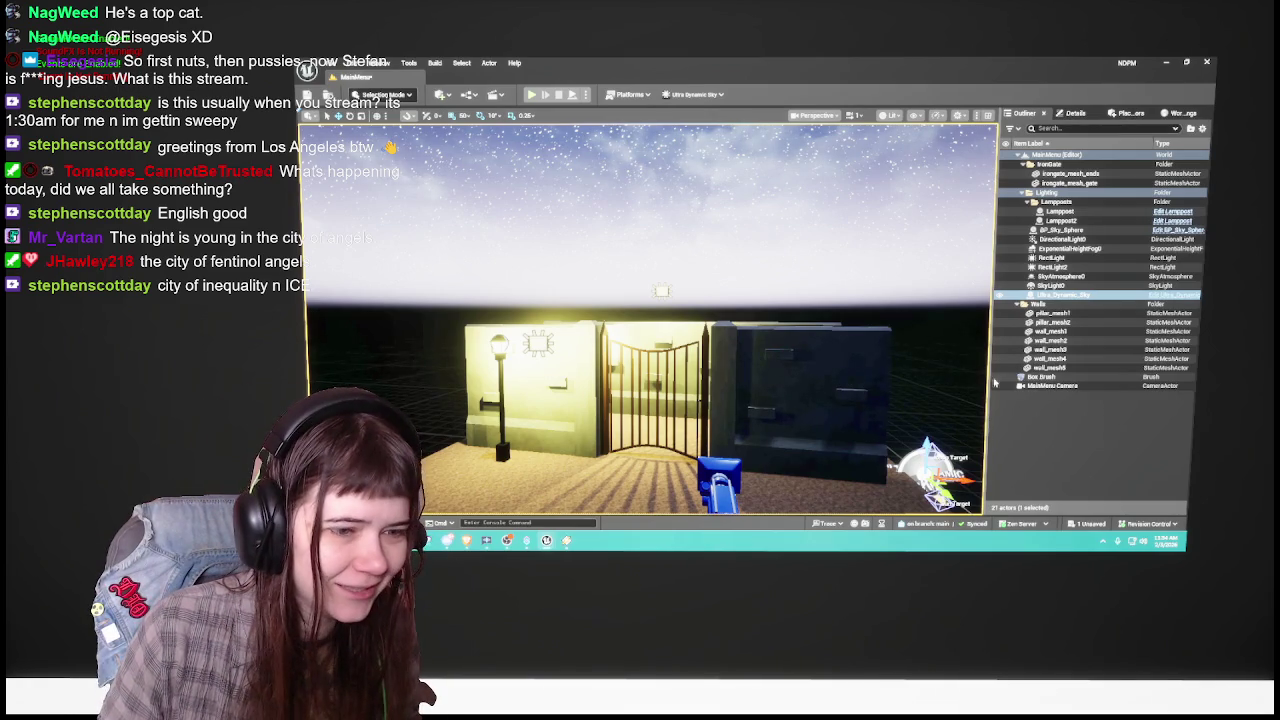
{"action": "left_click", "coordinate": [1033, 202]}
{"action": "left_click", "coordinate": [1029, 164]}
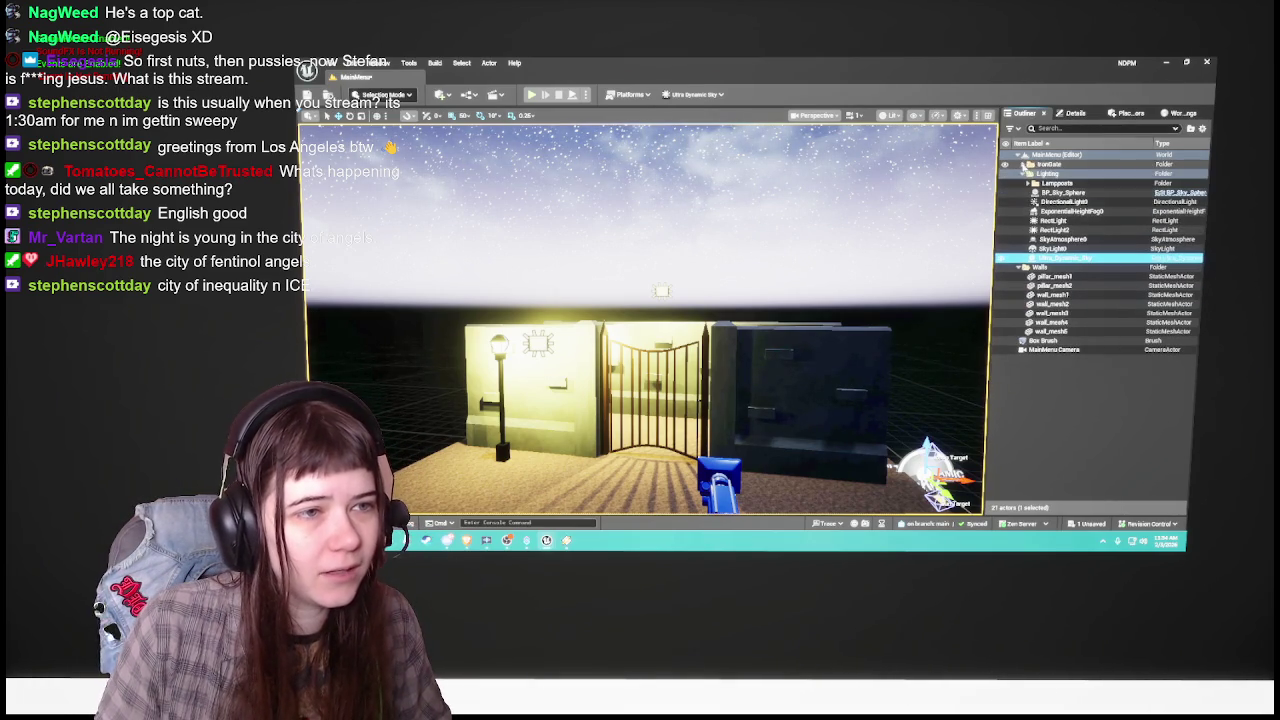
{"action": "left_click", "coordinate": [1064, 192]}
{"action": "key", "text": "Delete"}
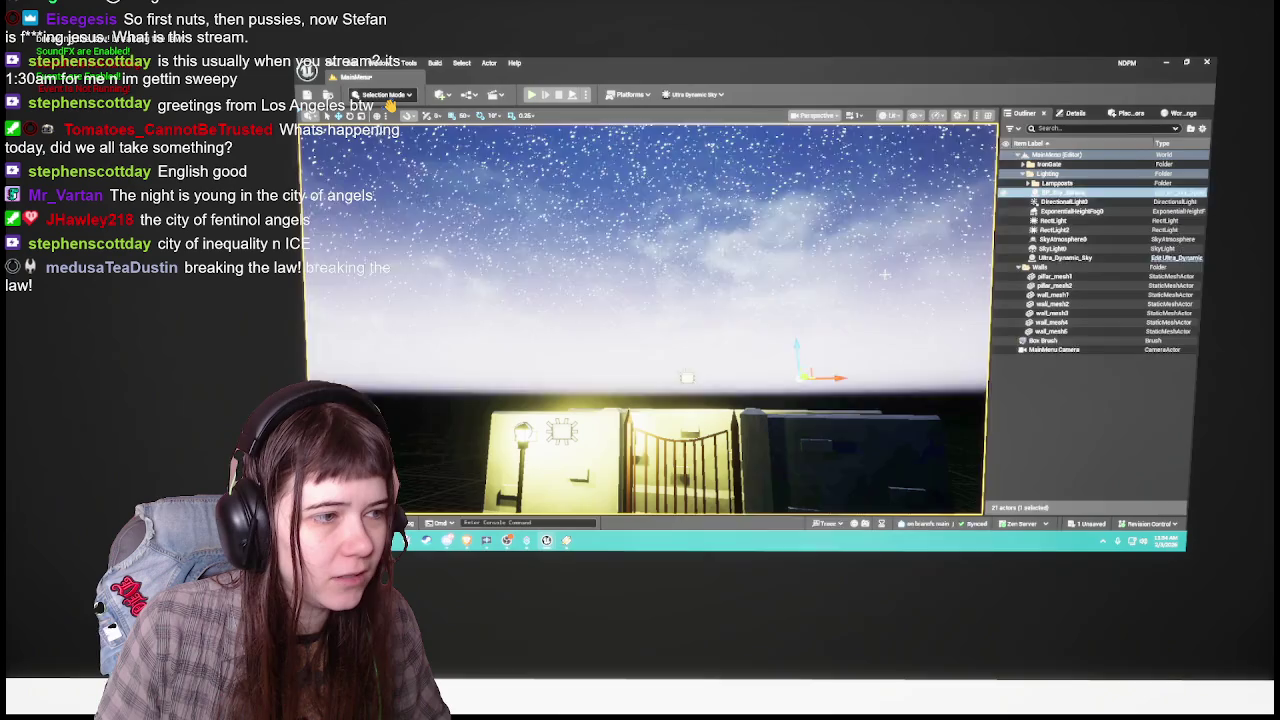
{"action": "left_click", "coordinate": [1063, 249]}
{"action": "key", "text": "f"}
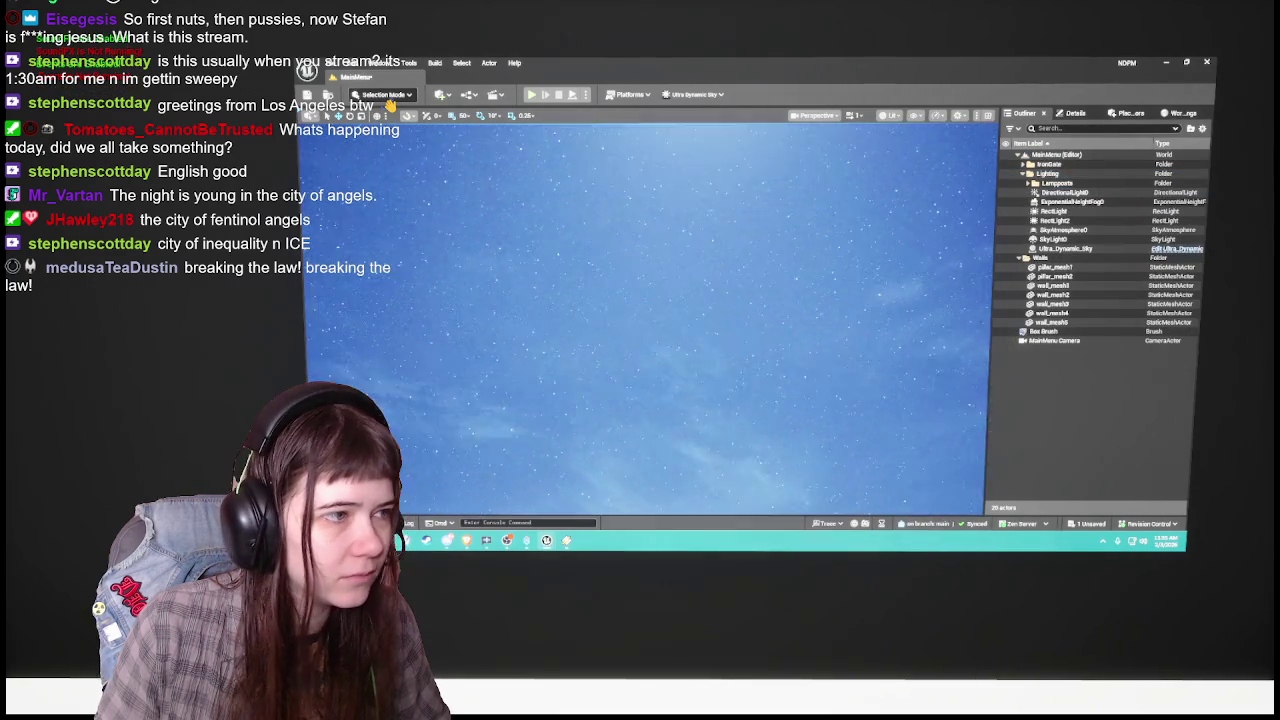
{"action": "left_click", "coordinate": [1063, 249]}
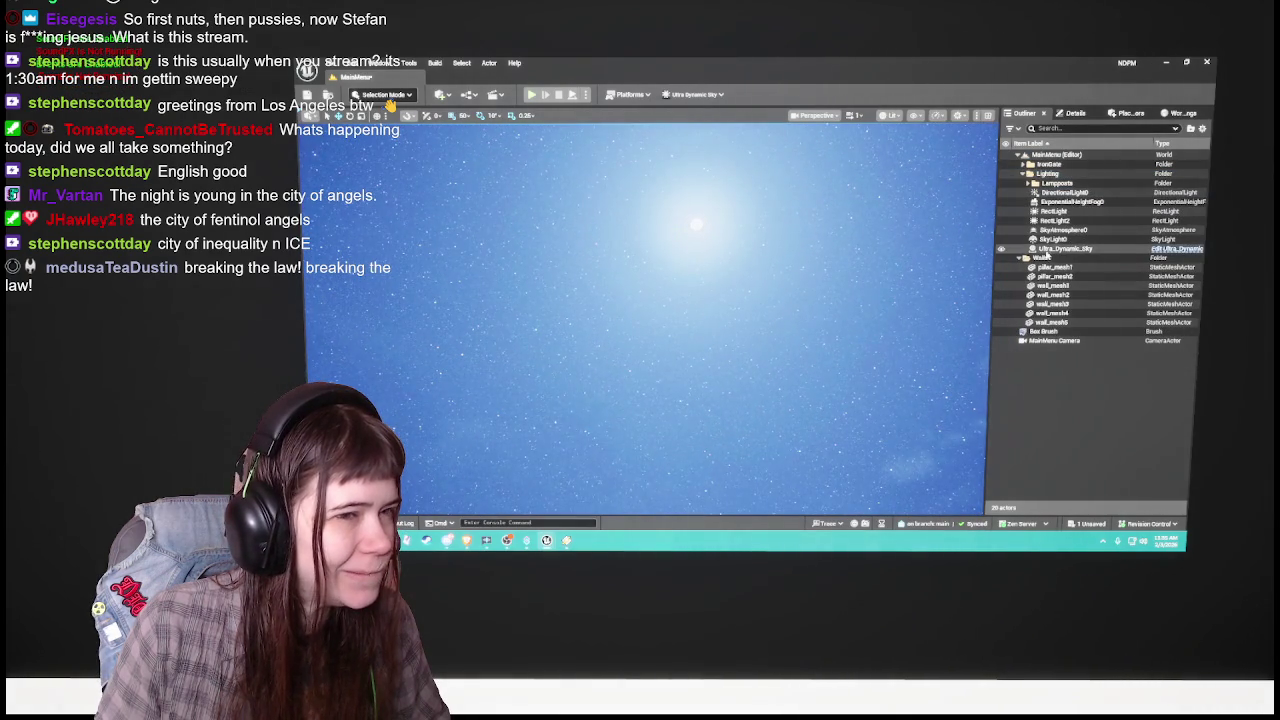
{"action": "key", "text": "f"}
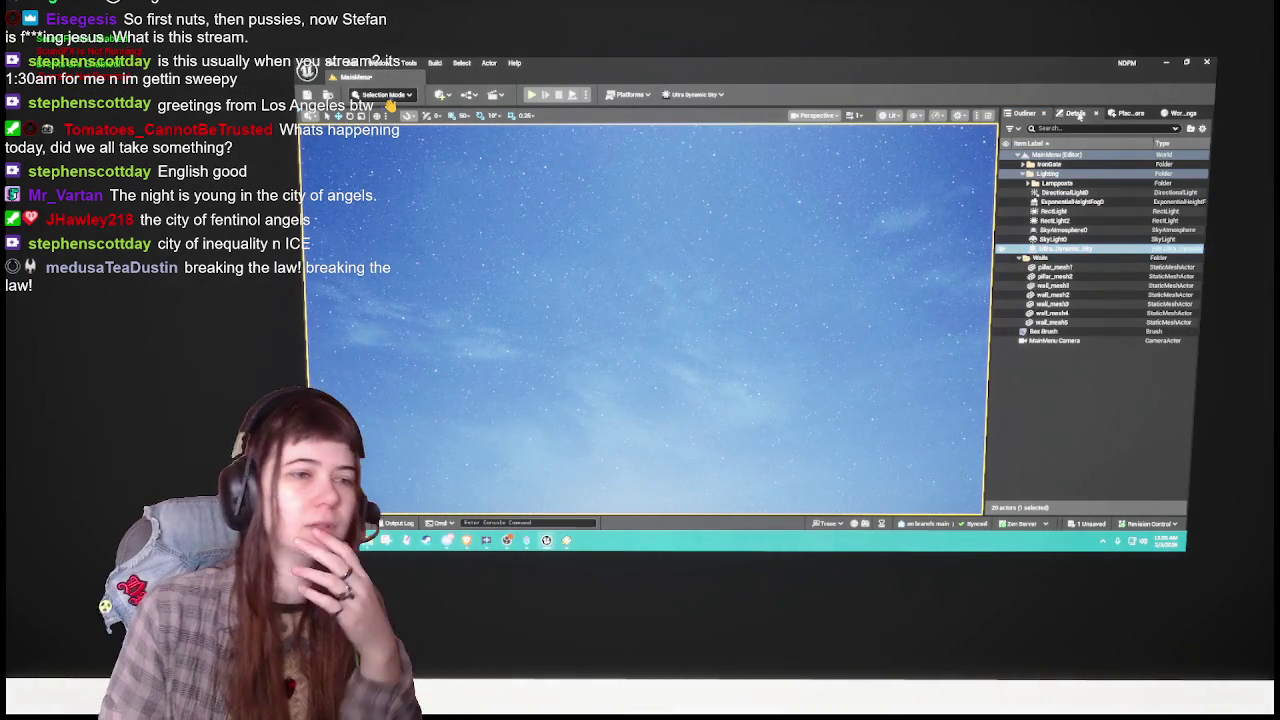
{"action": "left_click", "coordinate": [1070, 231]}
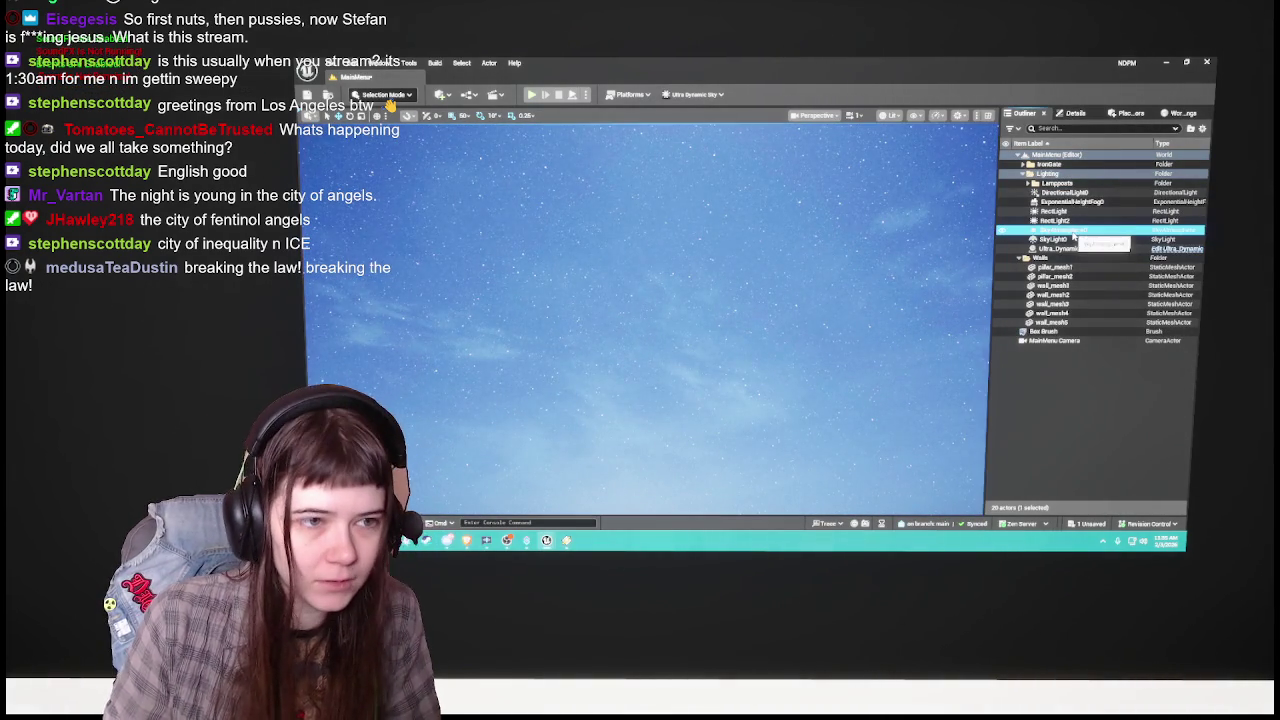
{"action": "left_click", "coordinate": [1068, 240]}
{"action": "key", "text": "Delete"}
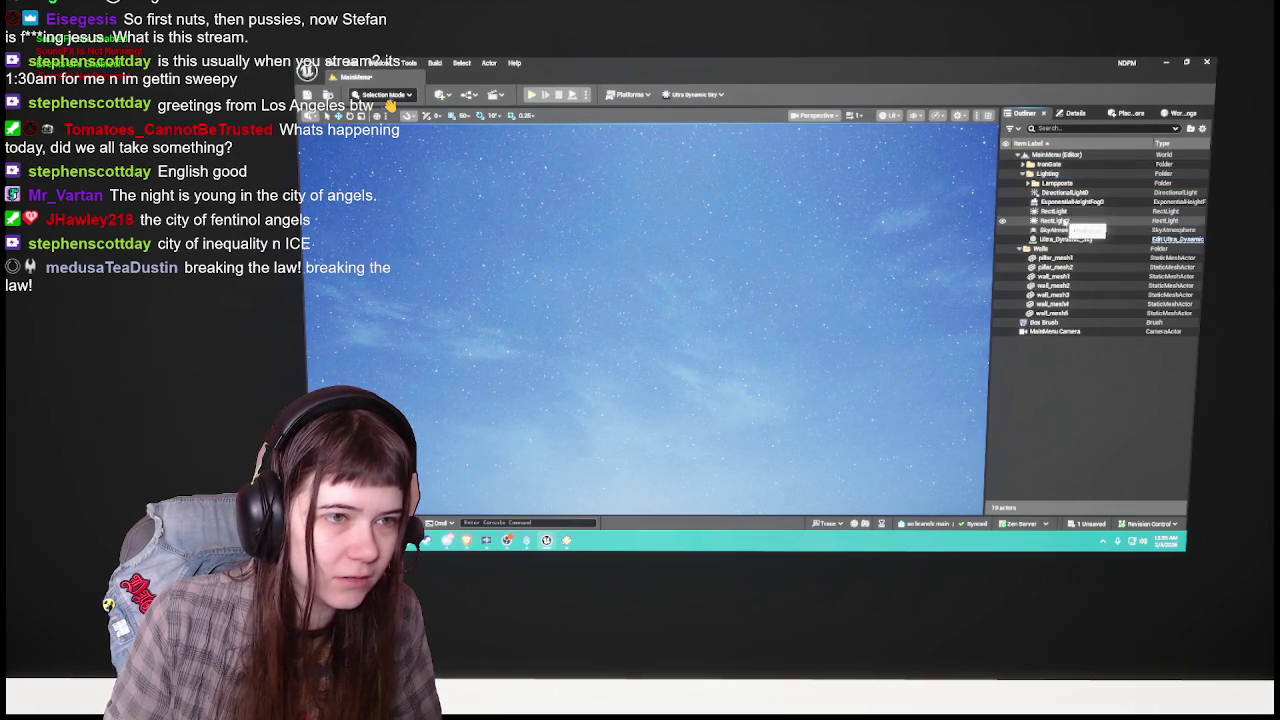
{"action": "left_click", "coordinate": [1058, 212]}
{"action": "key", "text": "f"}
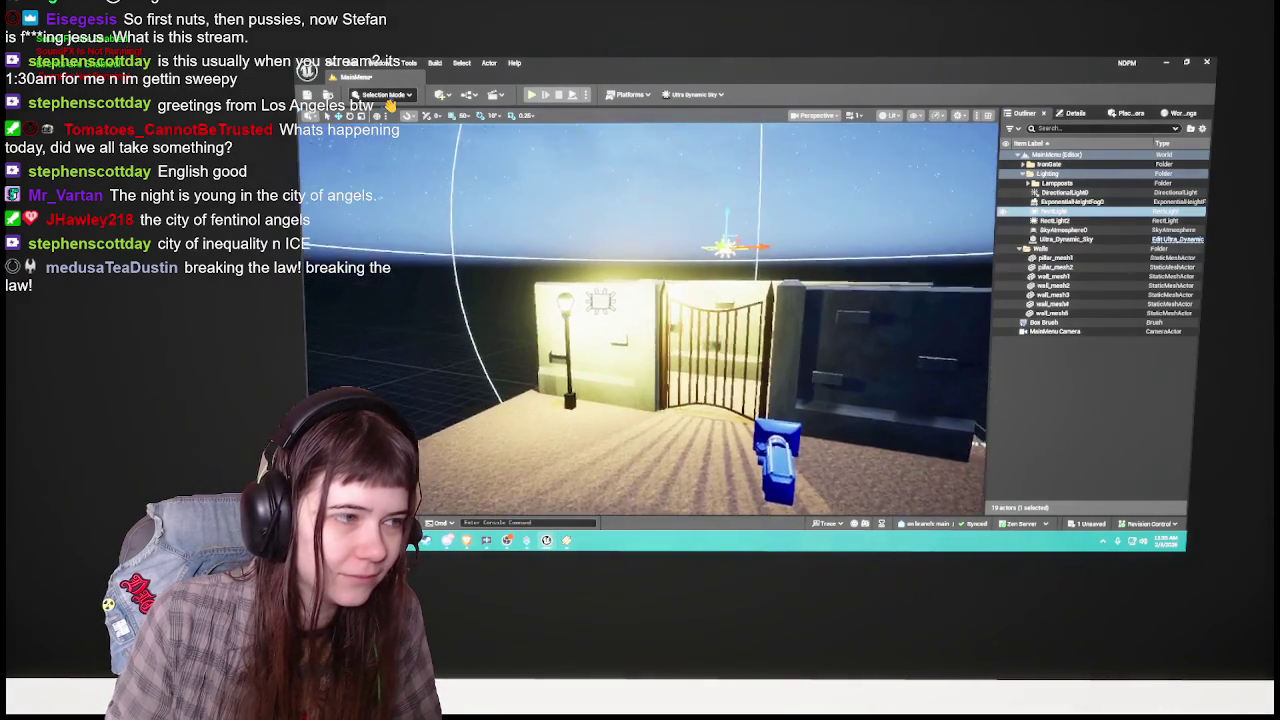
{"action": "left_click", "coordinate": [890, 253]}
{"action": "left_click_drag", "start_coordinate": [890, 253], "coordinate": [894, 313]}
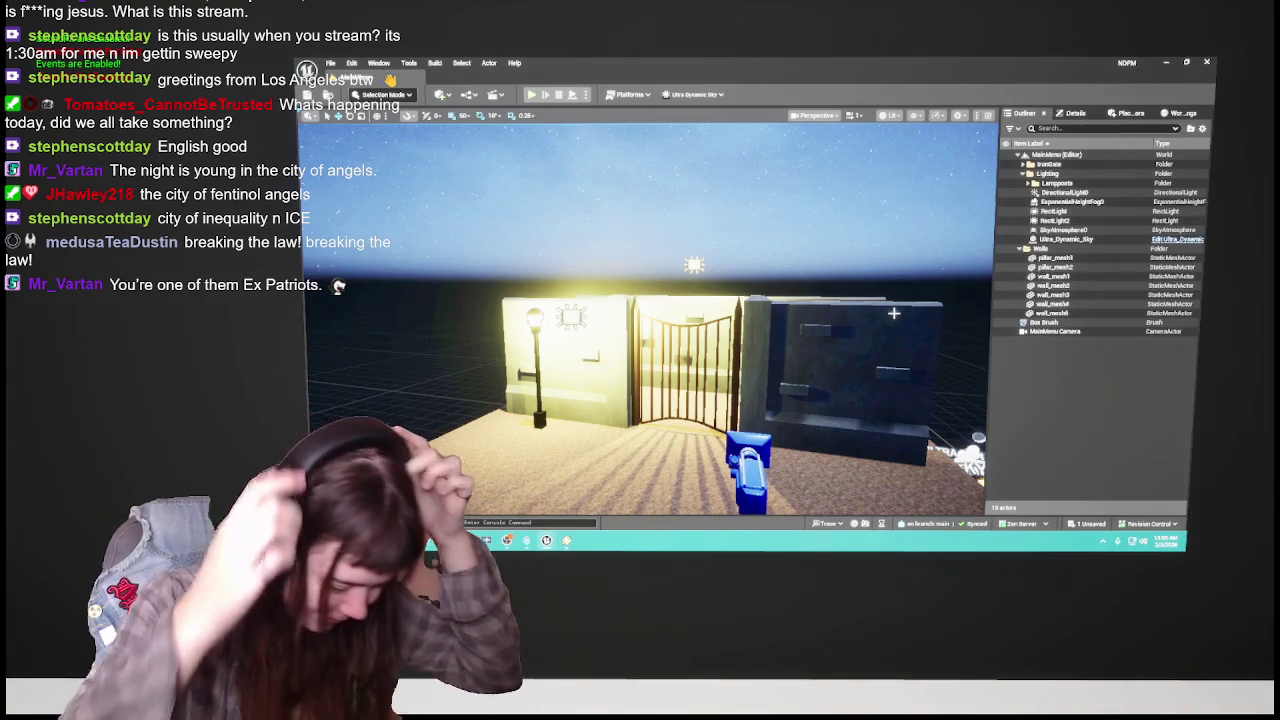
{"action": "left_click", "coordinate": [1004, 192]}
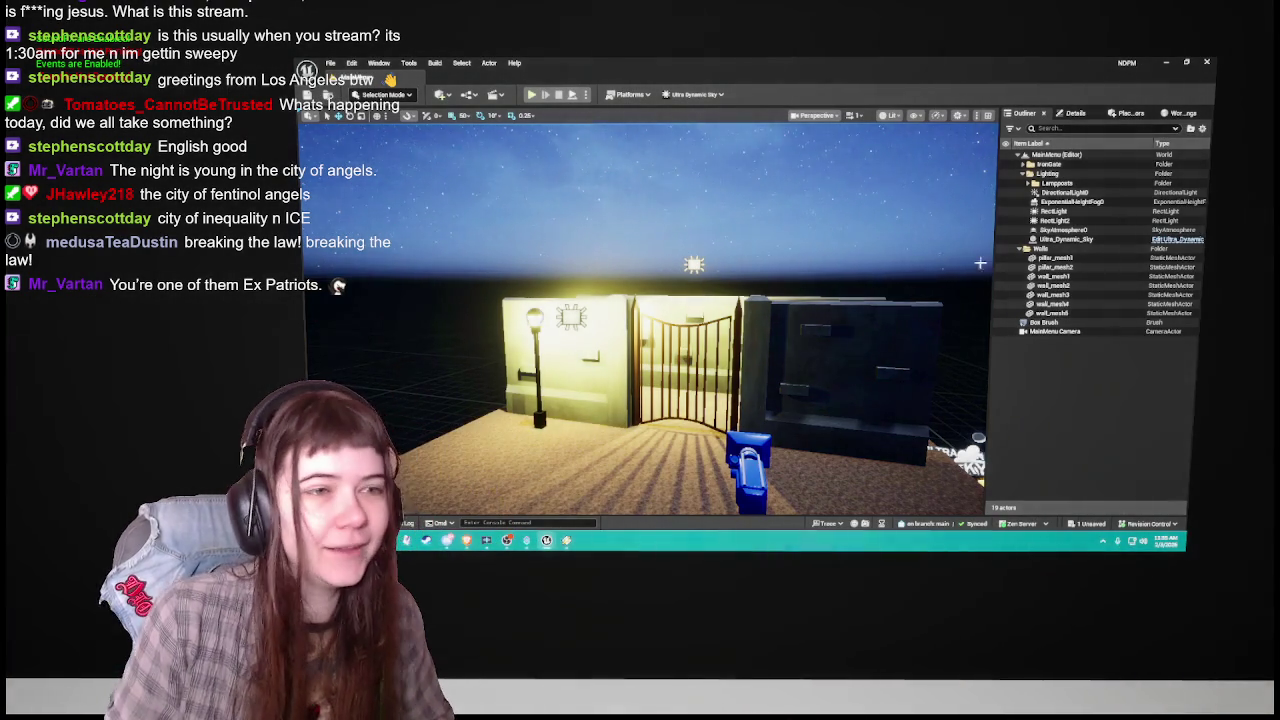
{"action": "left_click", "coordinate": [1081, 193]}
{"action": "key", "text": "Delete"}
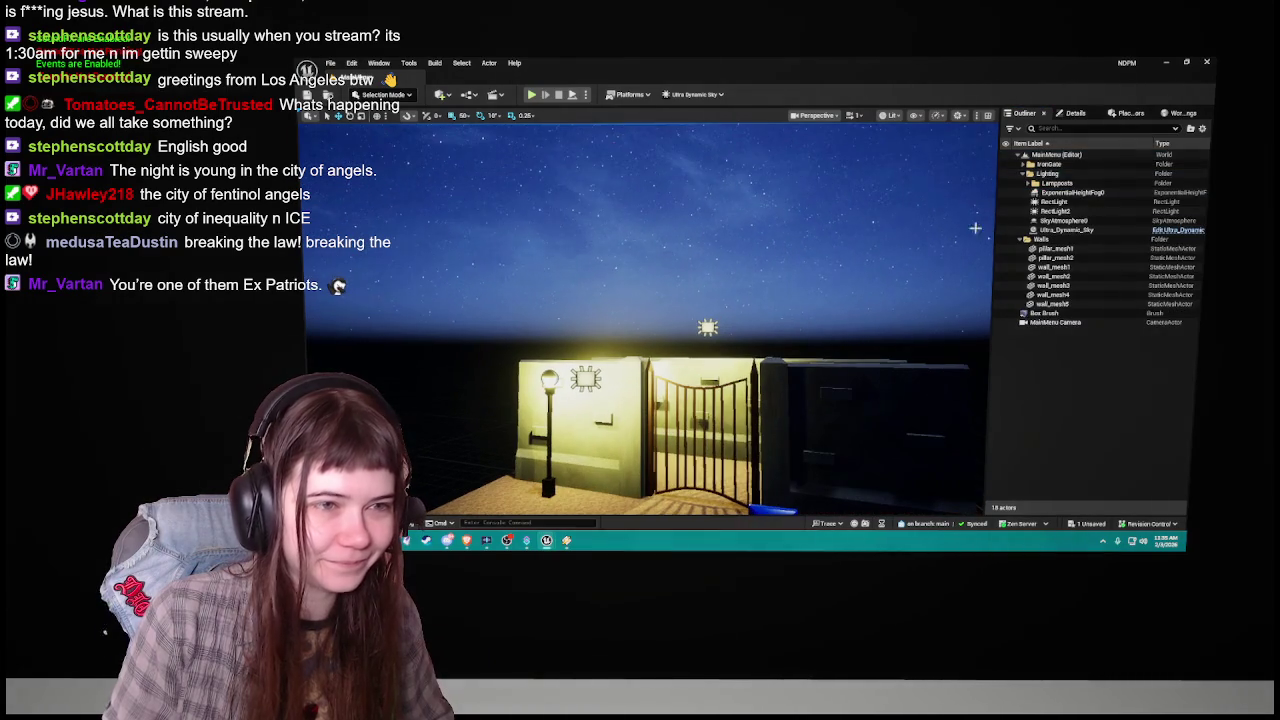
{"action": "key", "text": "Delete"}
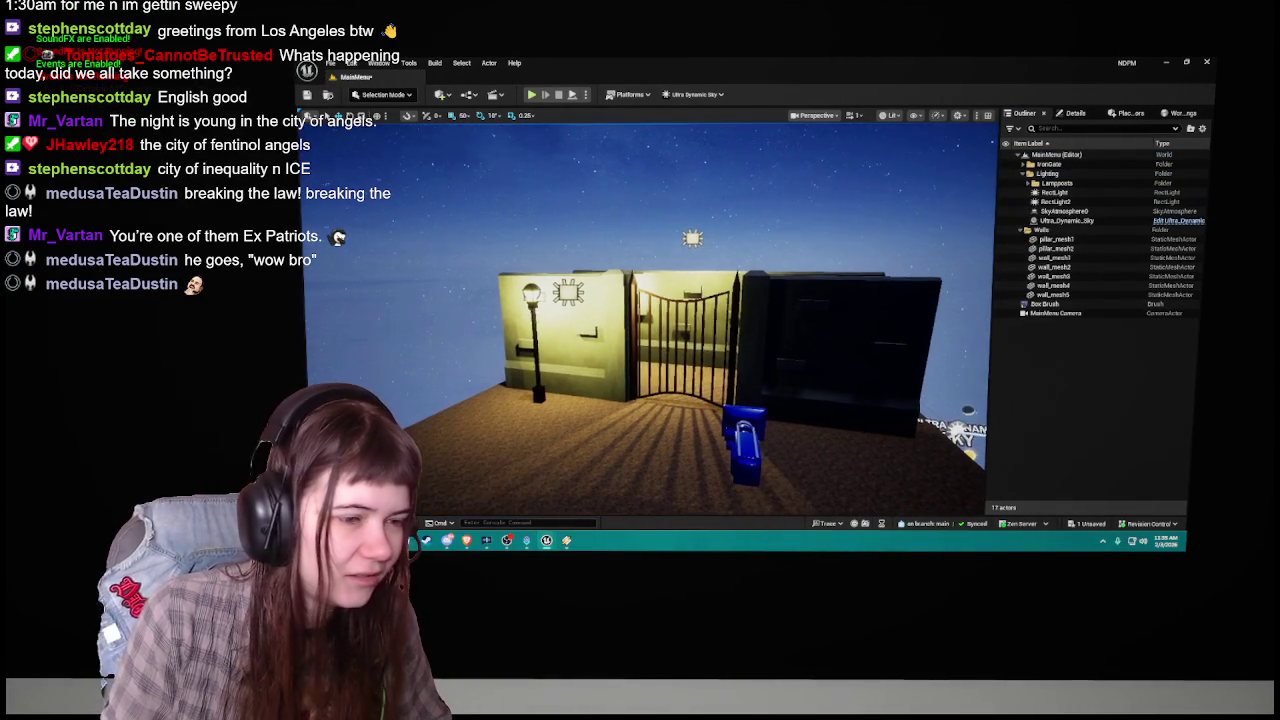
{"action": "left_click", "coordinate": [1020, 231]}
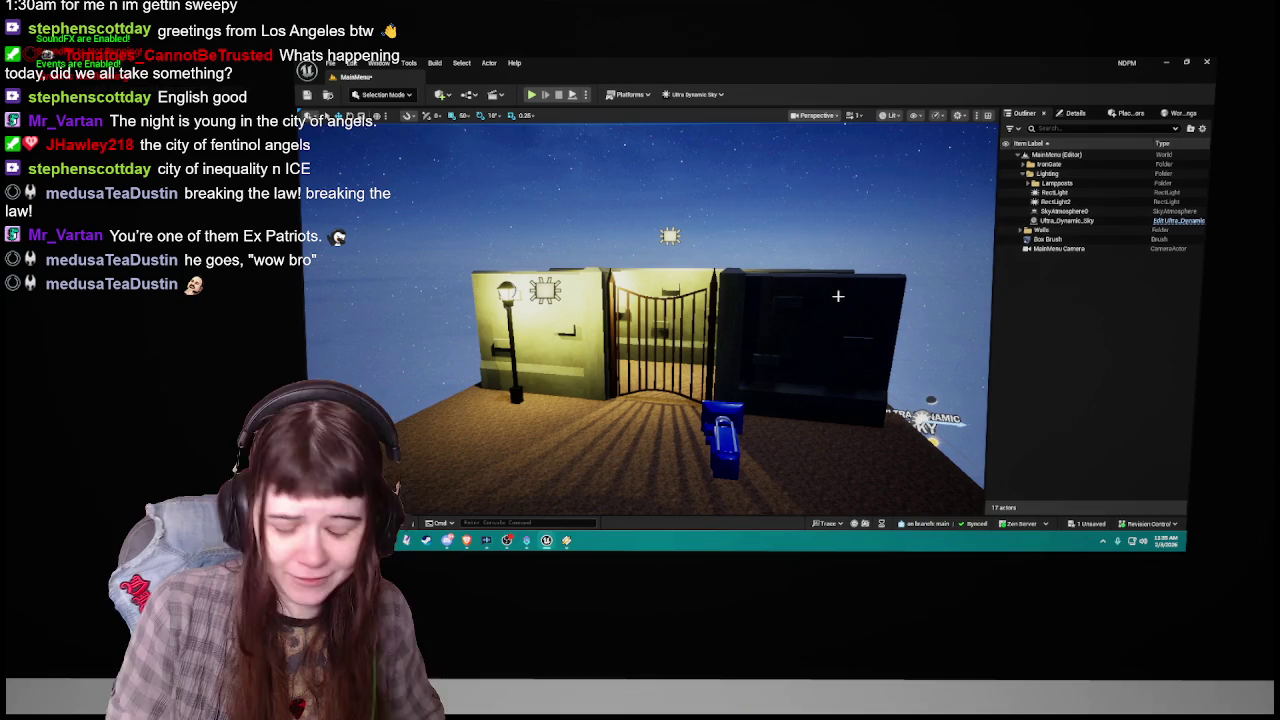
Step: Save the MainMenu level and move the Ultra_Dynamic_Sky entry higher in the Outliner
{"action": "key", "text": "ctrl+s"}
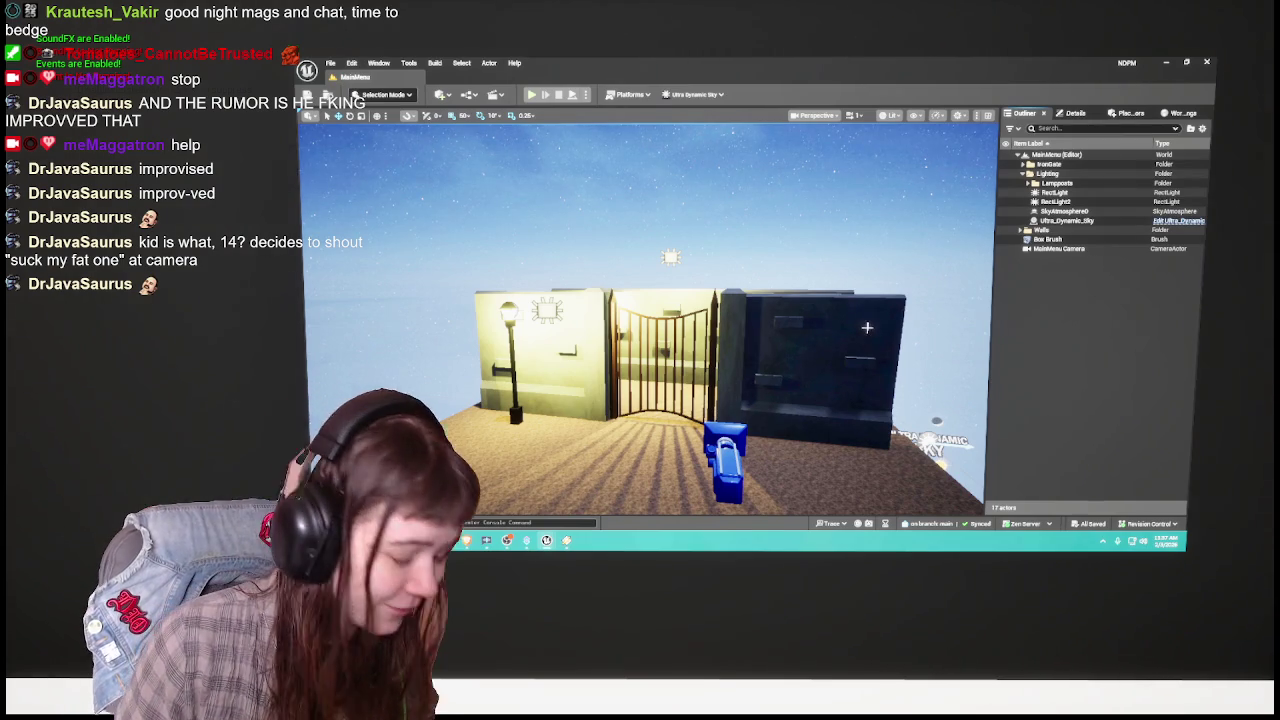
{"action": "left_click", "coordinate": [1088, 252]}
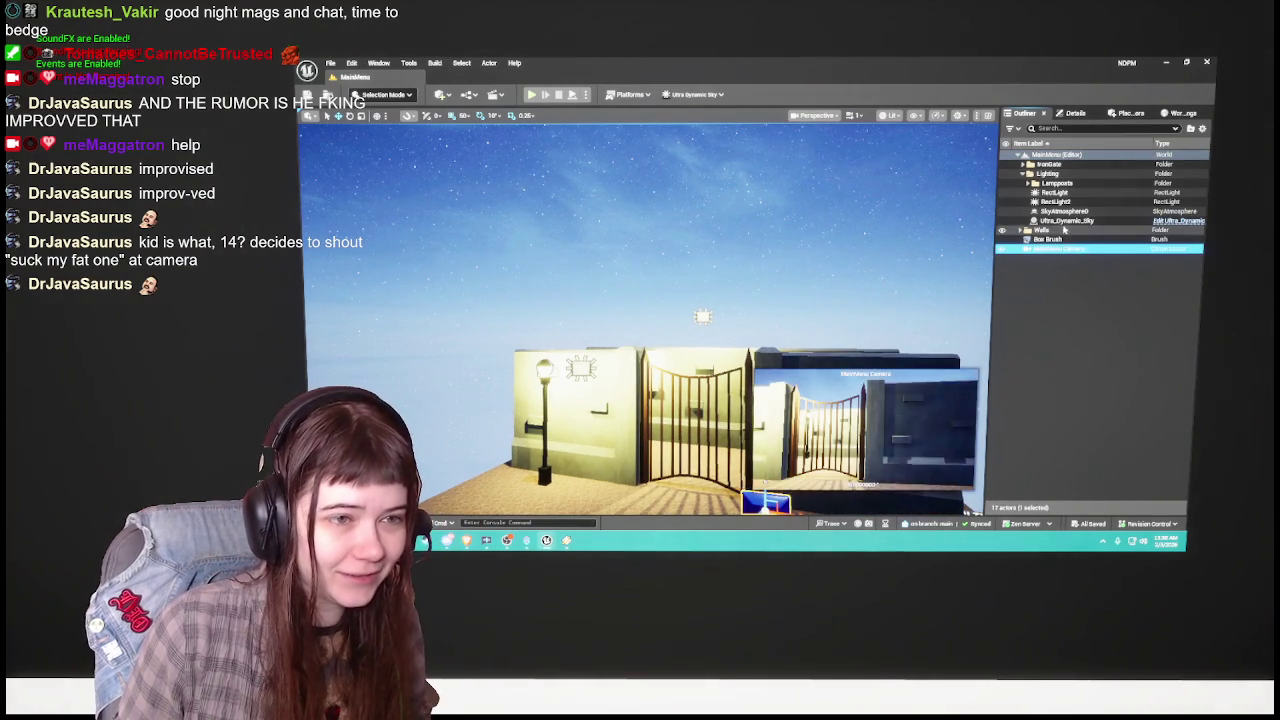
{"action": "left_click", "coordinate": [1065, 220]}
{"action": "left_click_drag", "start_coordinate": [1065, 220], "coordinate": [1072, 200]}
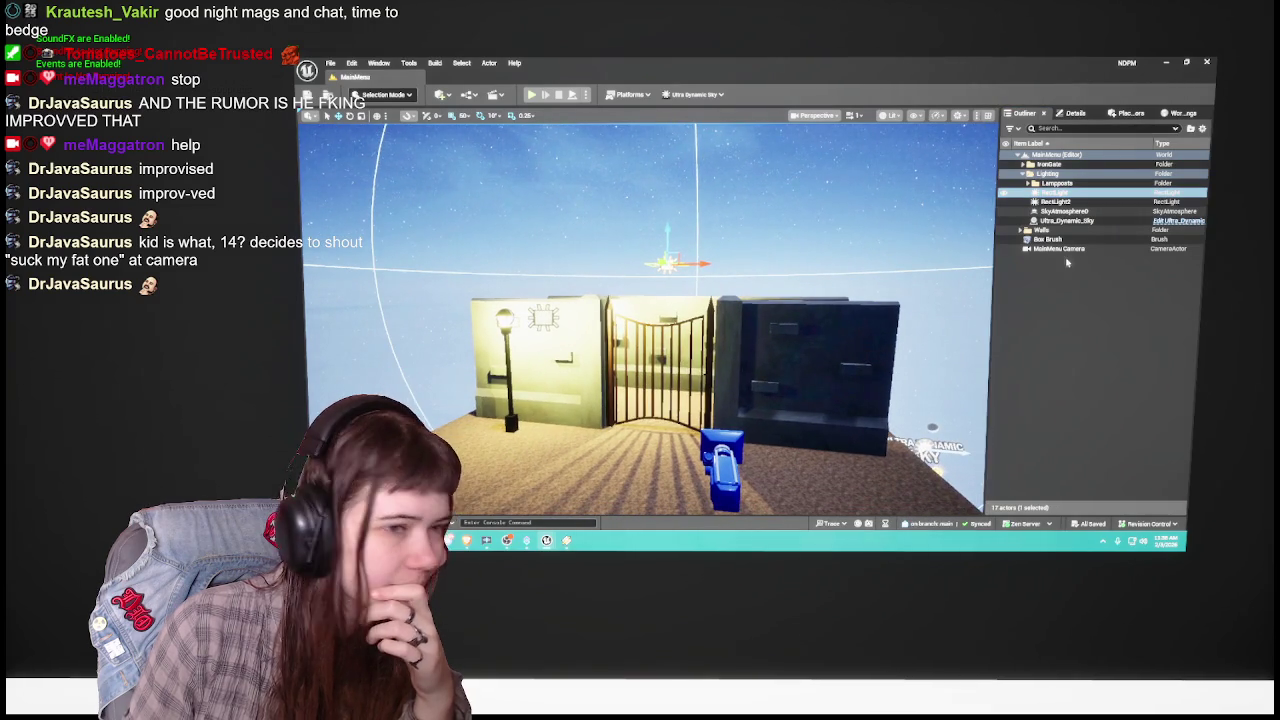
Step: Toggle the Ultra_Dynamic_Sky's Render Moon setting for a darker, star-filled night
{"action": "left_click", "coordinate": [1084, 295]}
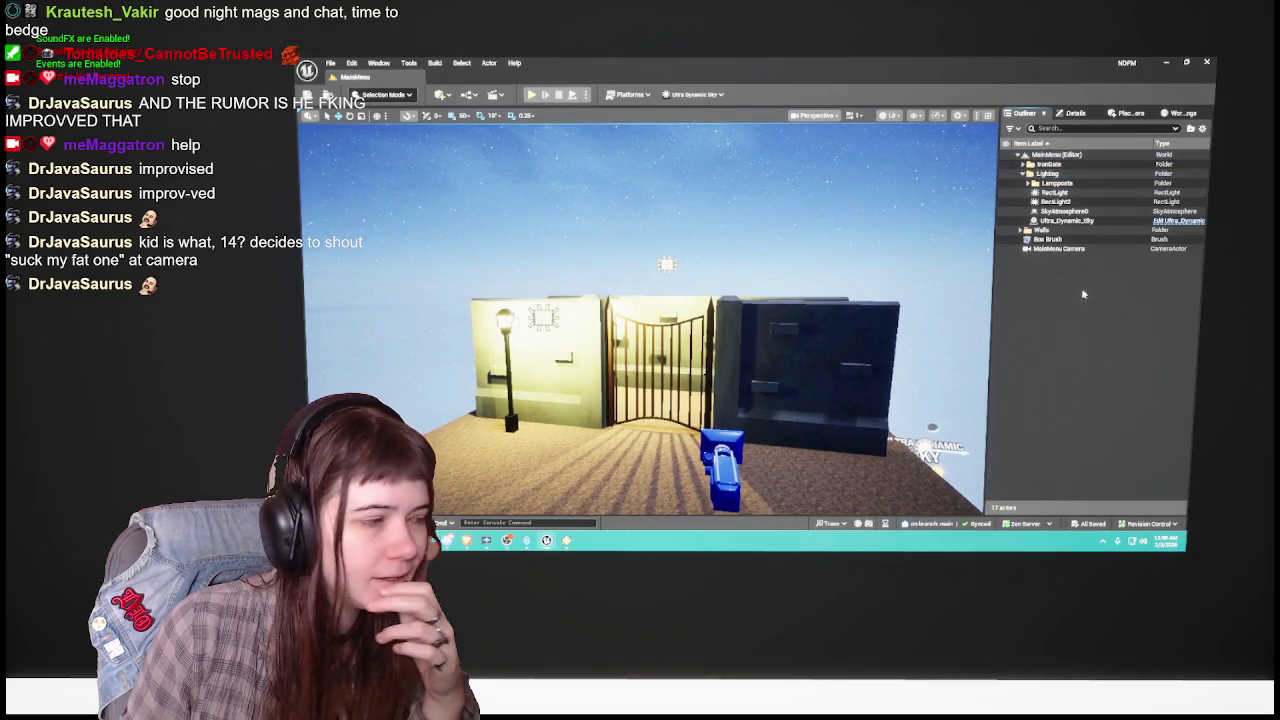
{"action": "left_click", "coordinate": [1065, 220]}
{"action": "left_click", "coordinate": [1075, 113]}
{"action": "scroll", "coordinate": [1097, 457], "scroll_direction": "down", "scroll_amount": 10}
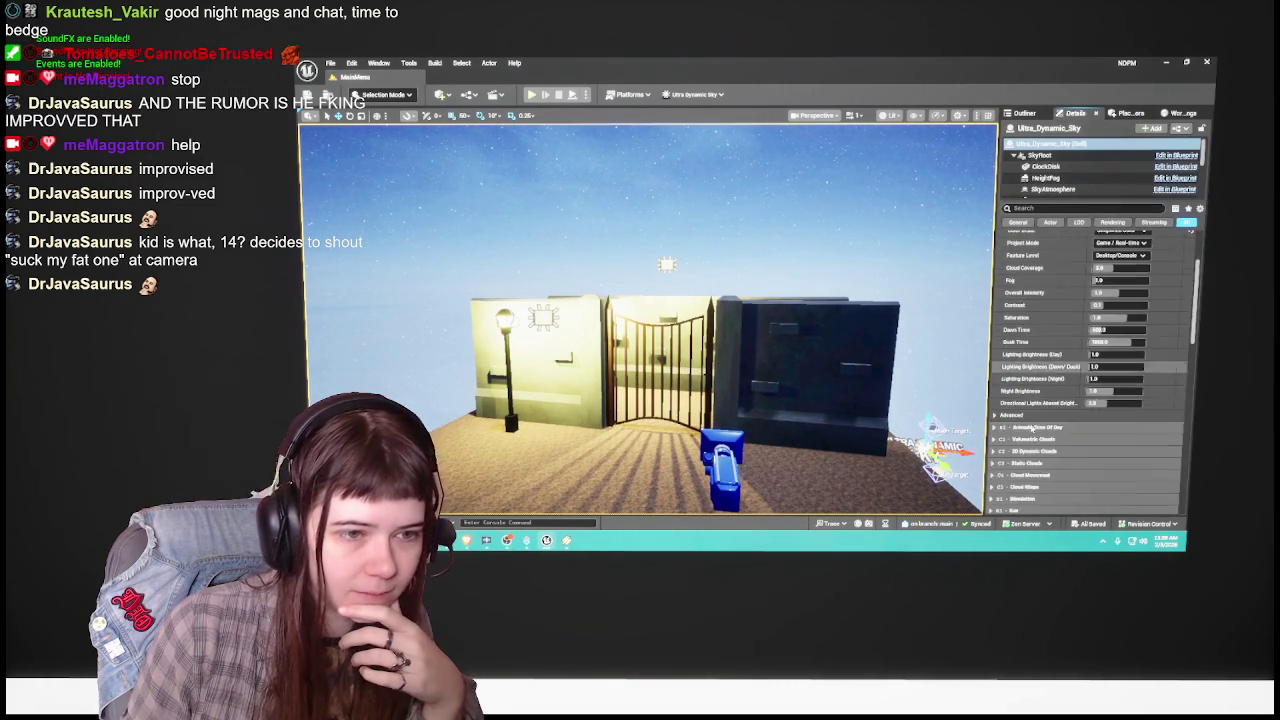
{"action": "left_click", "coordinate": [1093, 331]}
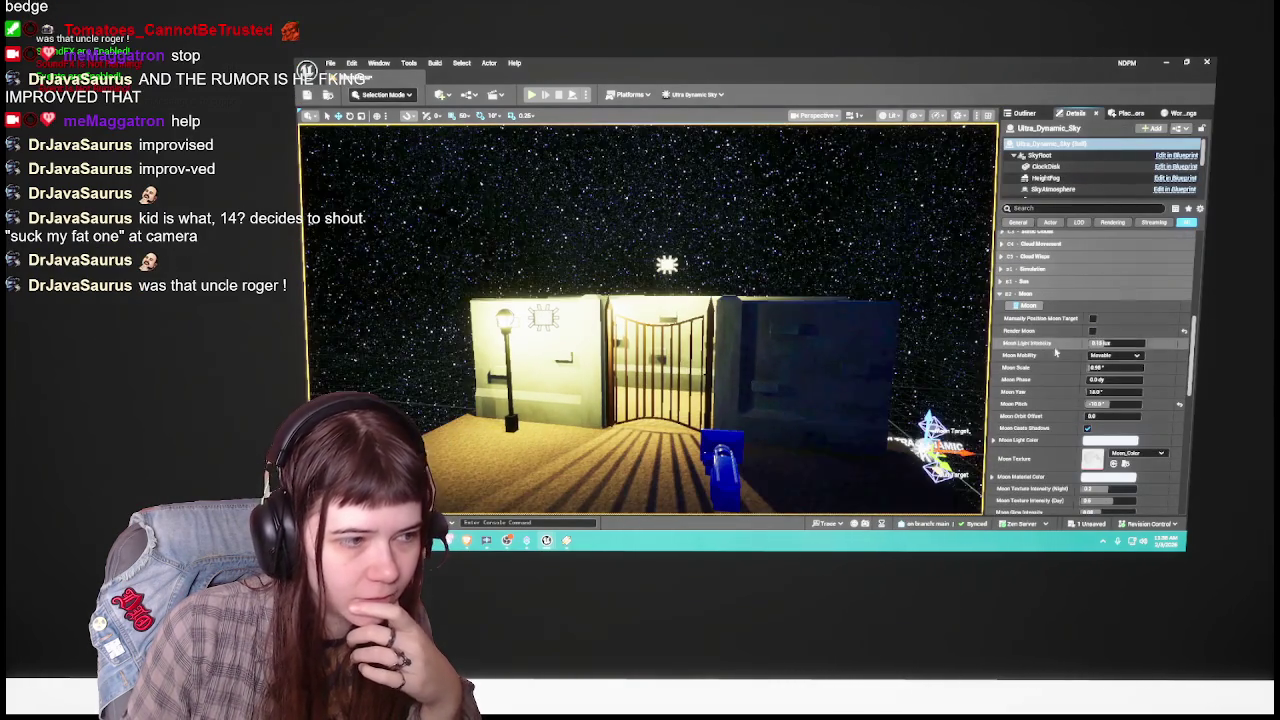
{"action": "left_click", "coordinate": [1020, 114]}
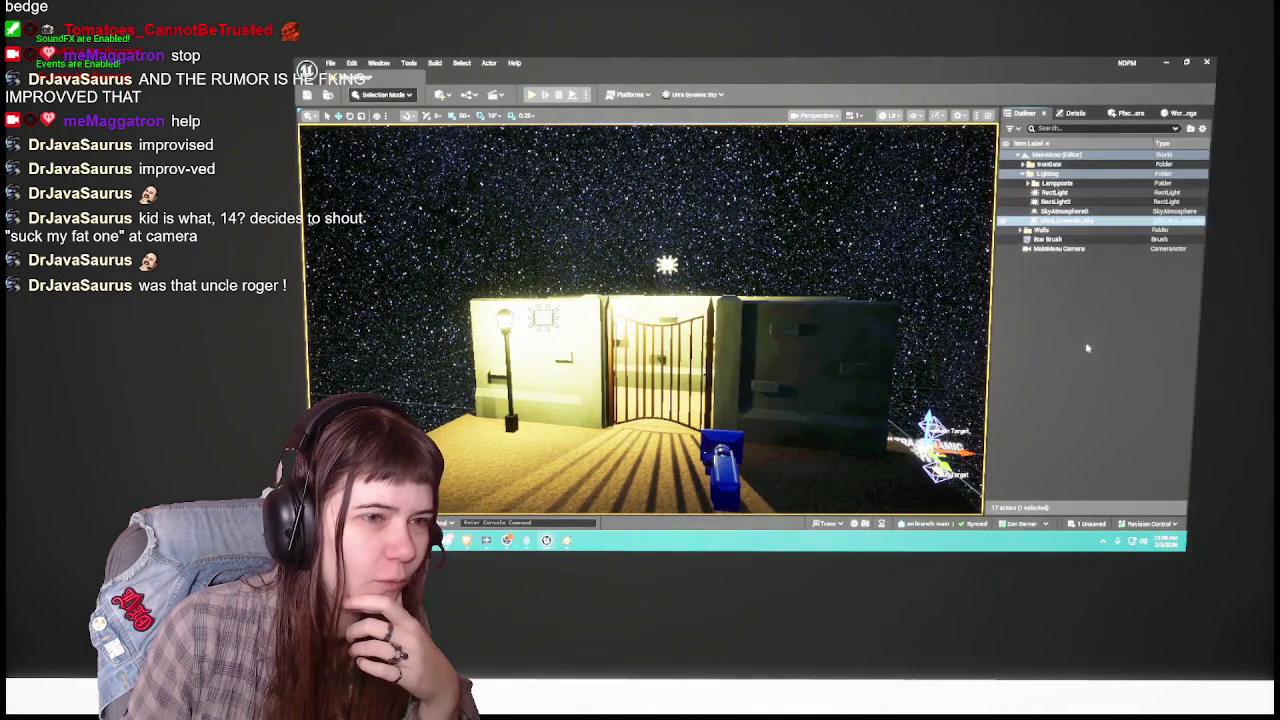
{"action": "left_click_drag", "start_coordinate": [779, 356], "coordinate": [782, 298]}
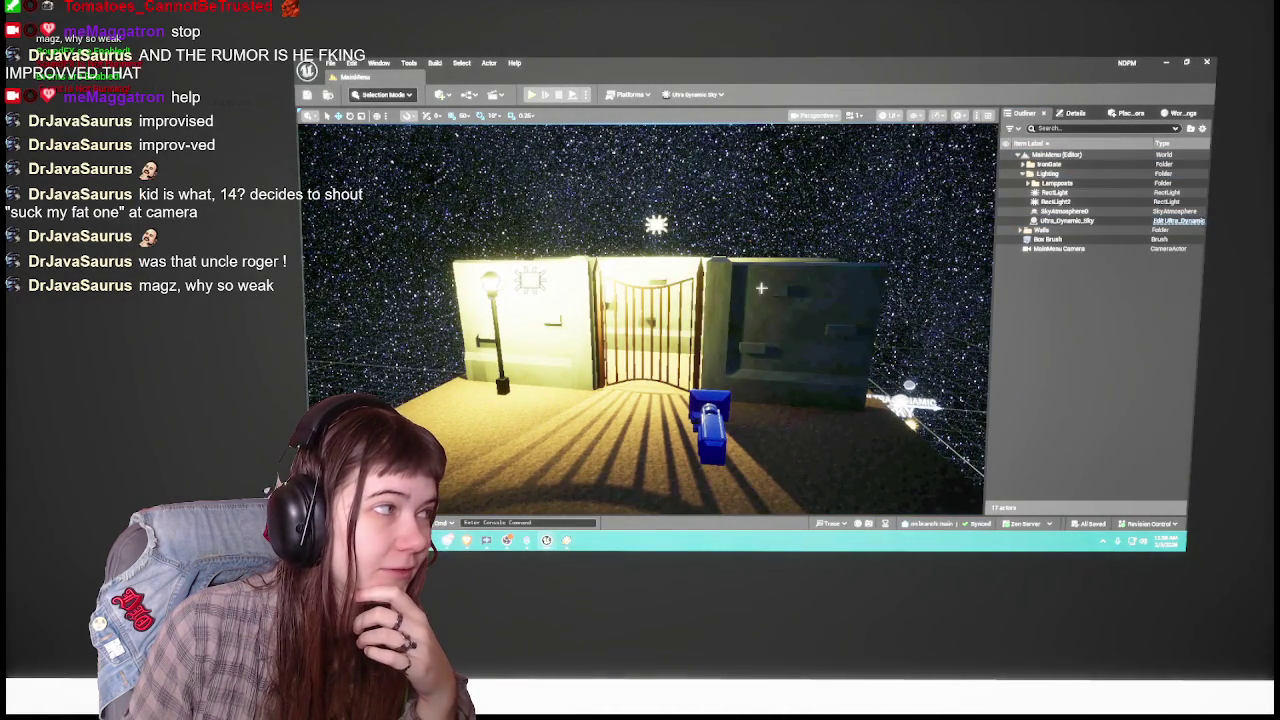
{"action": "key", "text": "super"}
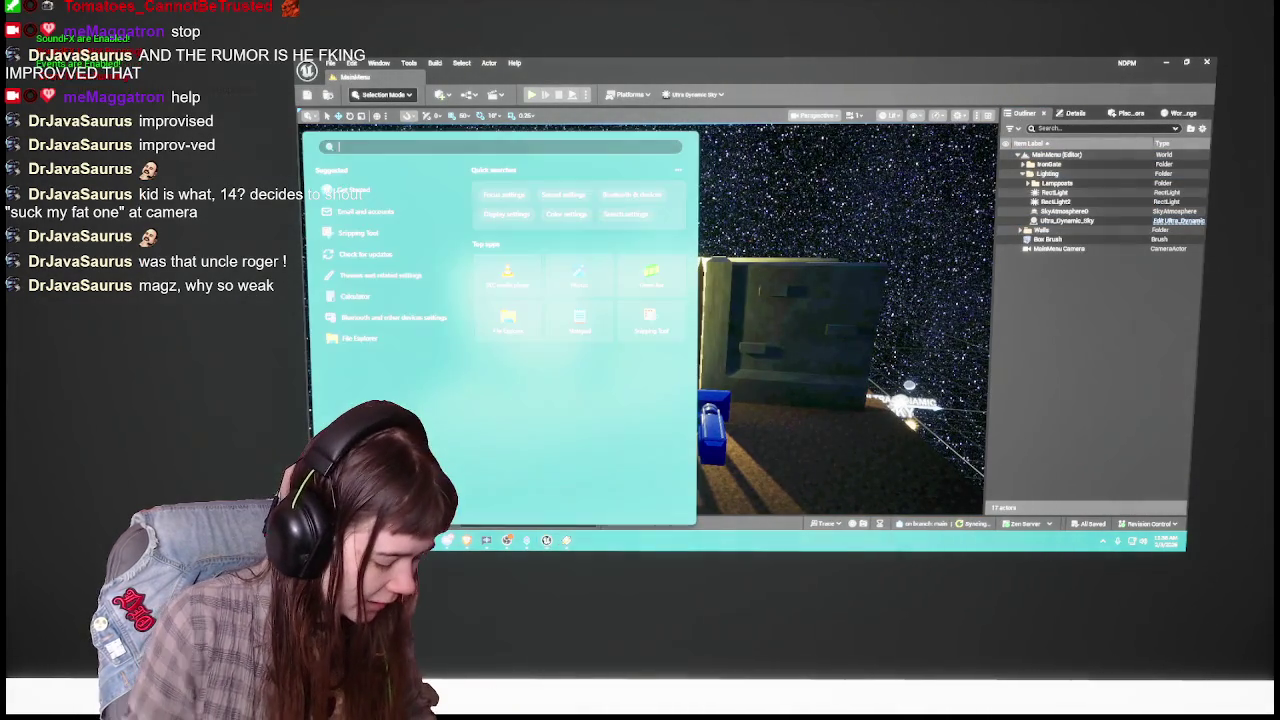
{"action": "type", "text": "diversion"}
{"action": "key", "text": "Return"}
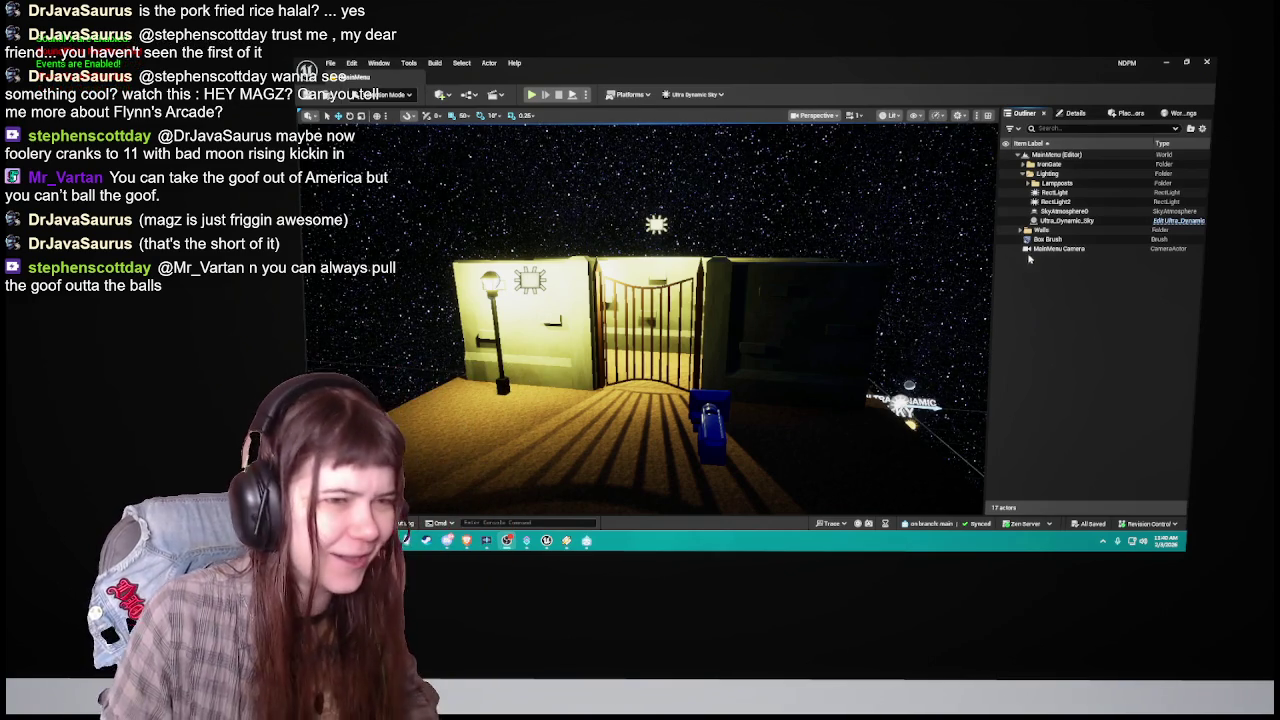
Step: Play-test MainMenu to view the Nightmare Demon Pig Maze title menu, then stop playing
{"action": "mouse_move", "coordinate": [853, 321]}
{"action": "left_mouse_down"}
{"action": "mouse_move", "coordinate": [835, 300]}
{"action": "mouse_move", "coordinate": [853, 321]}
{"action": "left_mouse_up"}
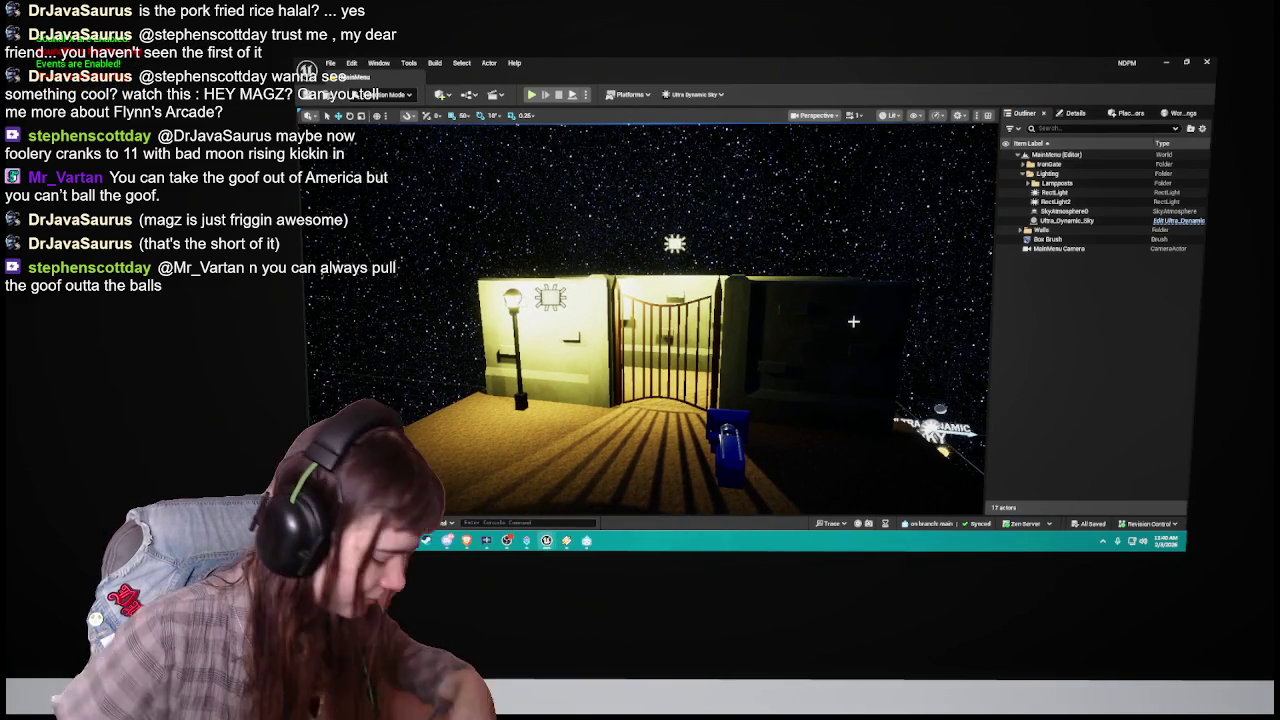
{"action": "left_click_drag", "start_coordinate": [853, 321], "coordinate": [853, 321]}
{"action": "left_click", "coordinate": [531, 94]}
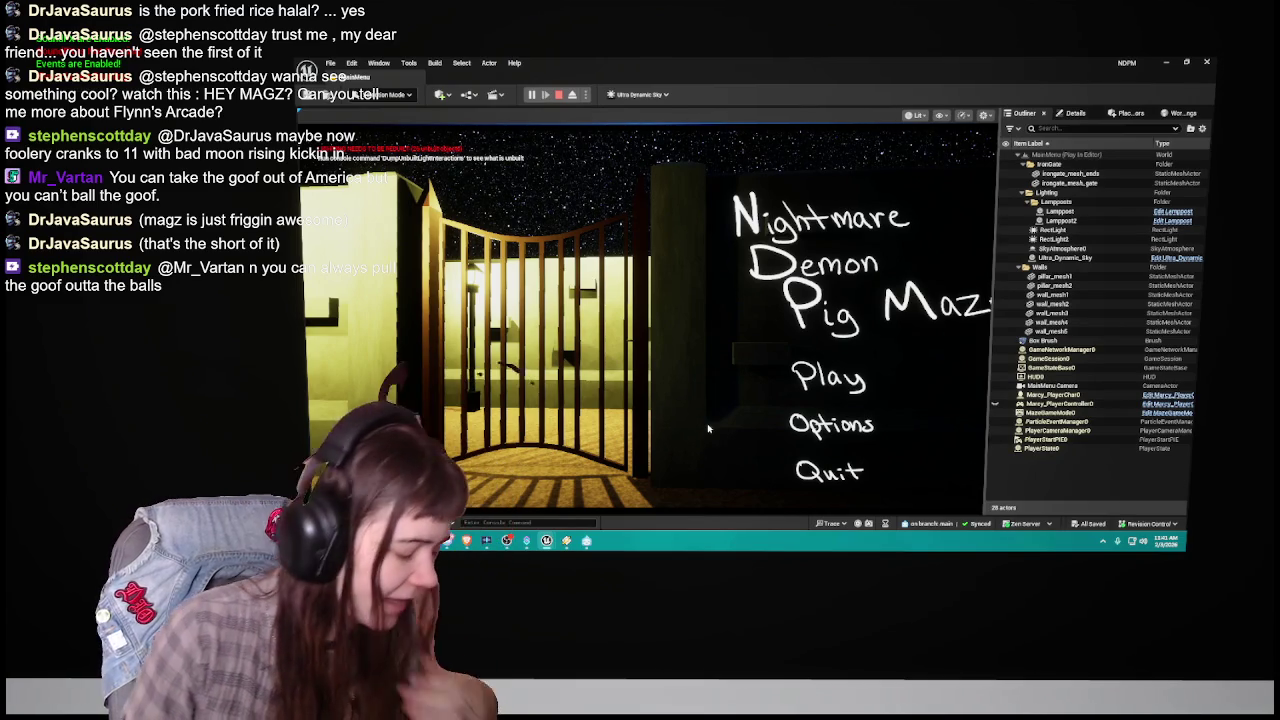
{"action": "key", "text": "Escape"}
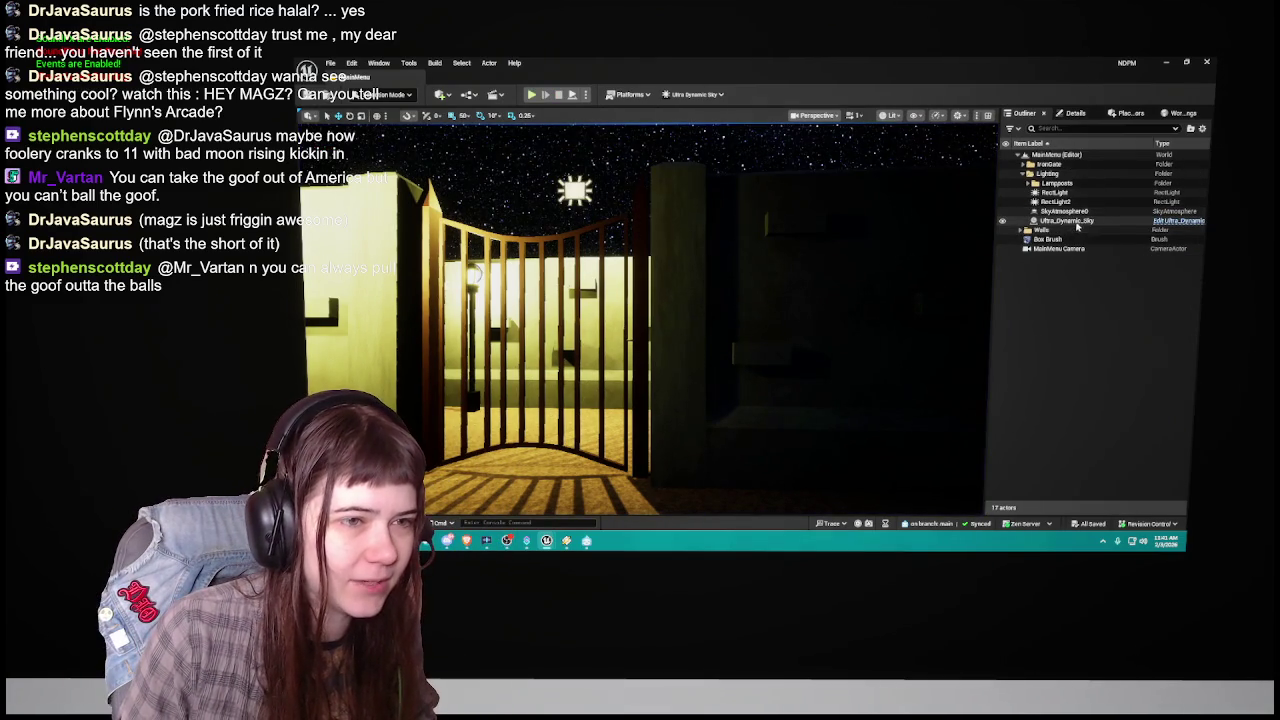
{"action": "left_click", "coordinate": [1070, 221]}
Step: Collapse the Moon section, expand Stars, and adjust the Ultra_Dynamic_Sky's Stars Intensity
{"action": "left_click", "coordinate": [1075, 113]}
{"action": "scroll", "coordinate": [1068, 411], "scroll_direction": "down", "scroll_amount": 1}
{"action": "scroll", "coordinate": [1040, 420], "scroll_direction": "up", "scroll_amount": 4}
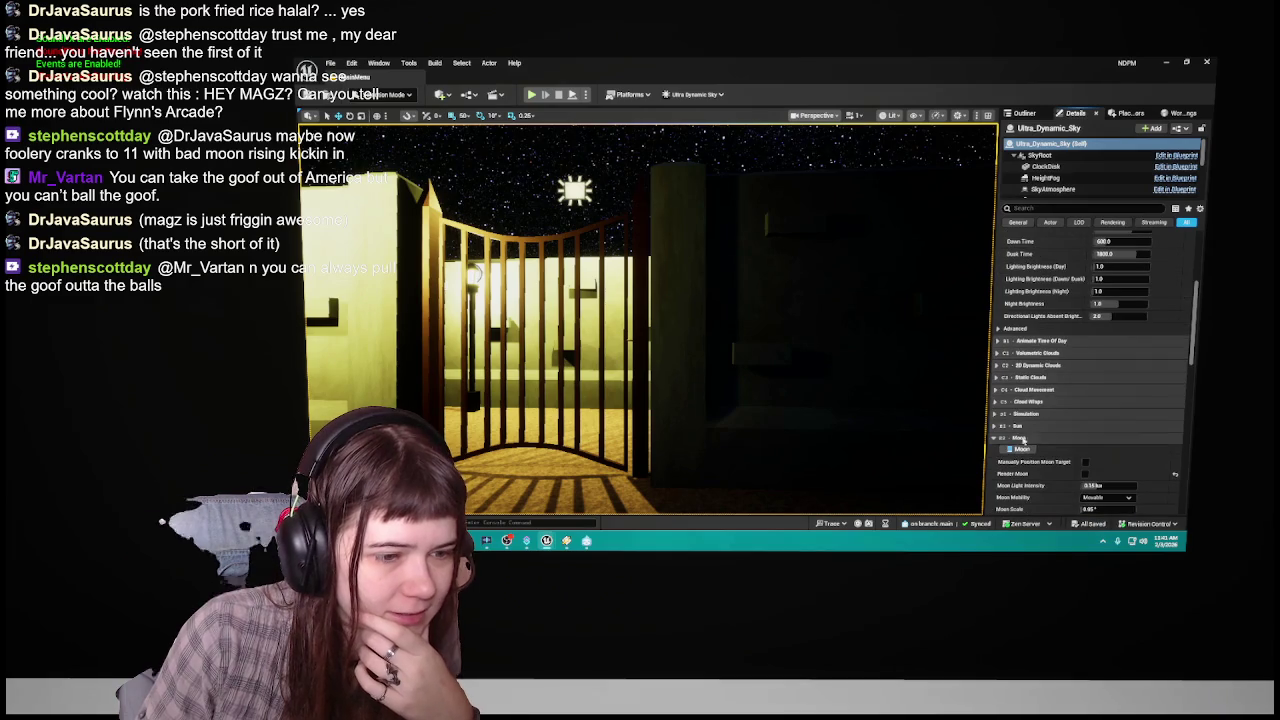
{"action": "left_click", "coordinate": [1026, 437]}
{"action": "scroll", "coordinate": [1036, 347], "scroll_direction": "down", "scroll_amount": 3}
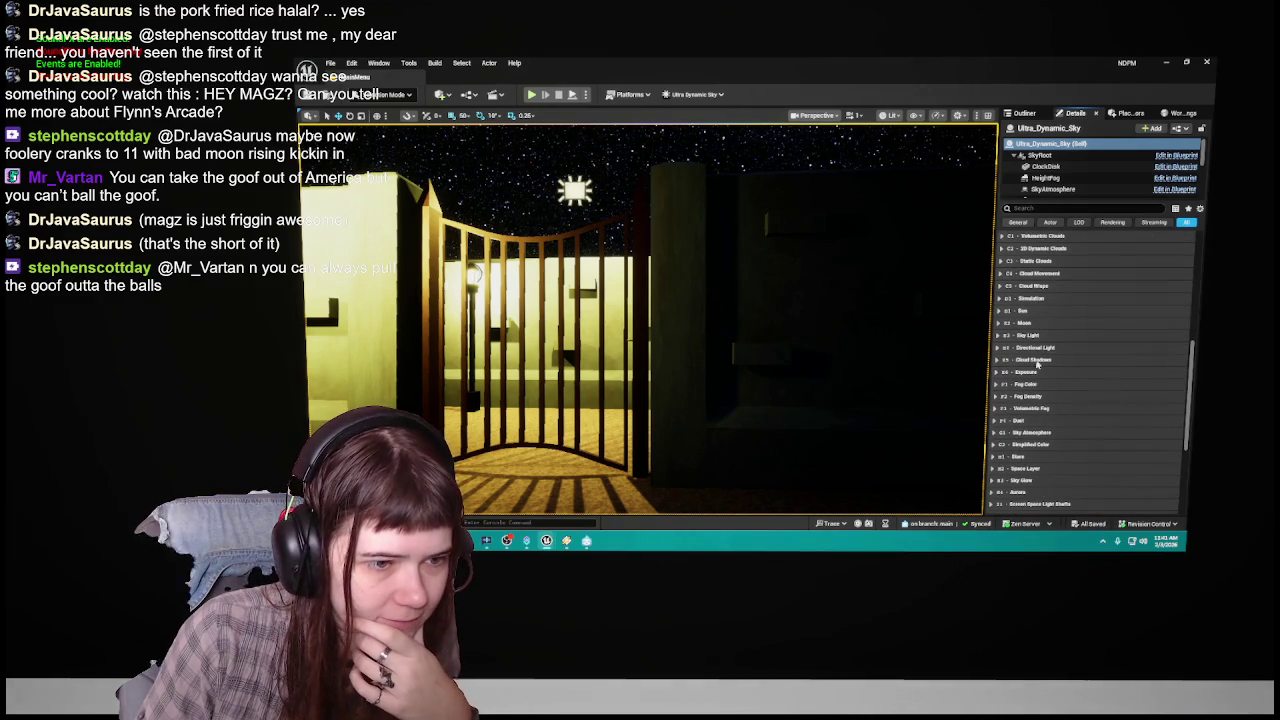
{"action": "left_click", "coordinate": [1020, 456]}
{"action": "scroll", "coordinate": [1060, 420], "scroll_direction": "down", "scroll_amount": 4}
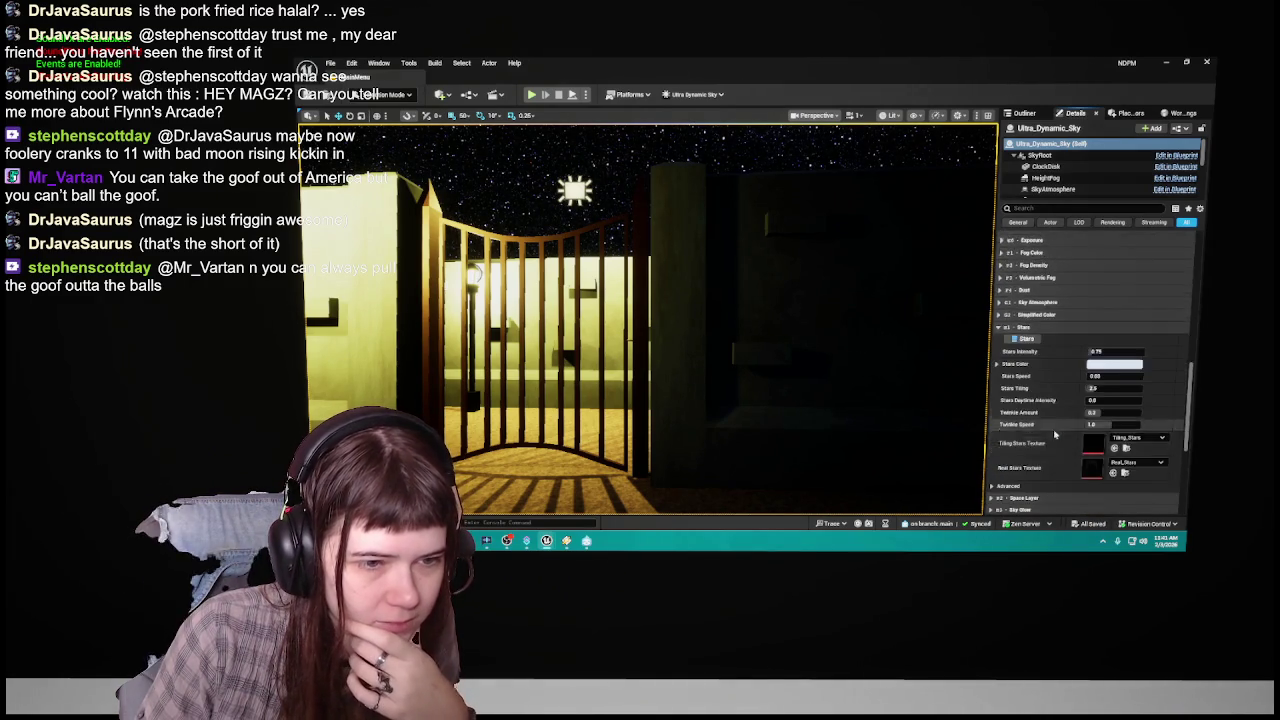
{"action": "left_click_drag", "start_coordinate": [1118, 293], "coordinate": [1132, 293]}
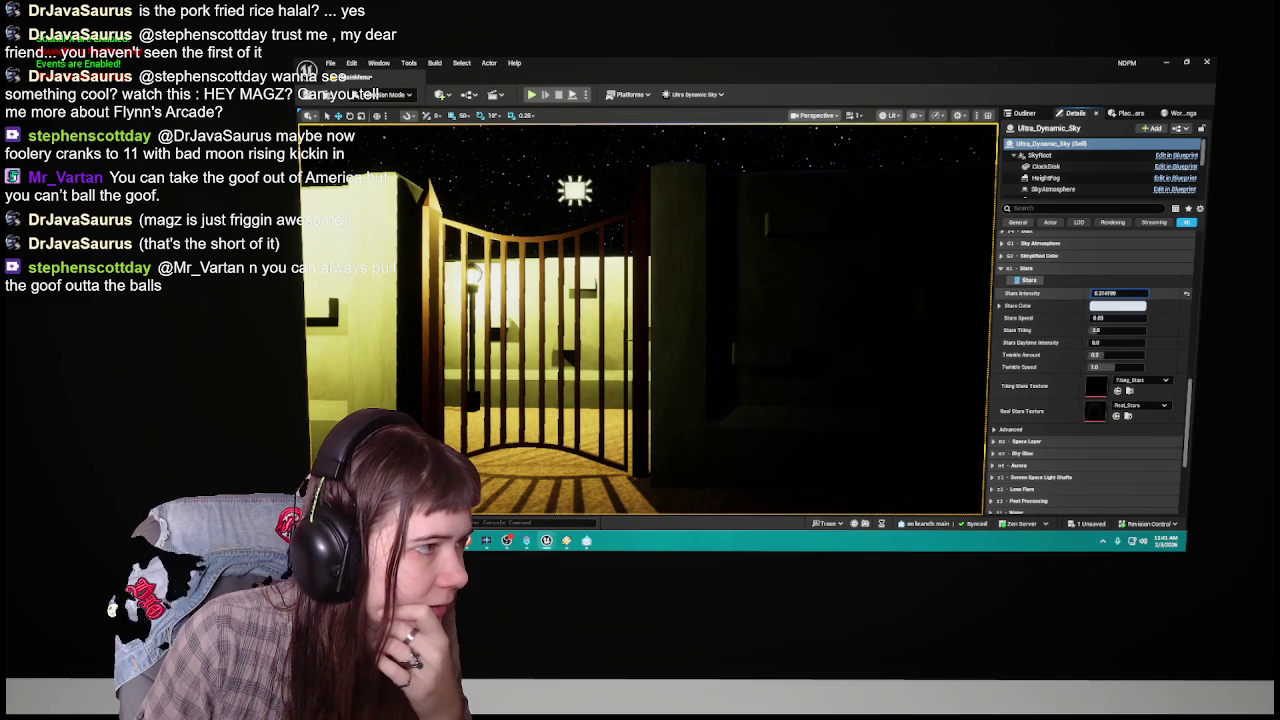
{"action": "left_click", "coordinate": [1127, 293]}
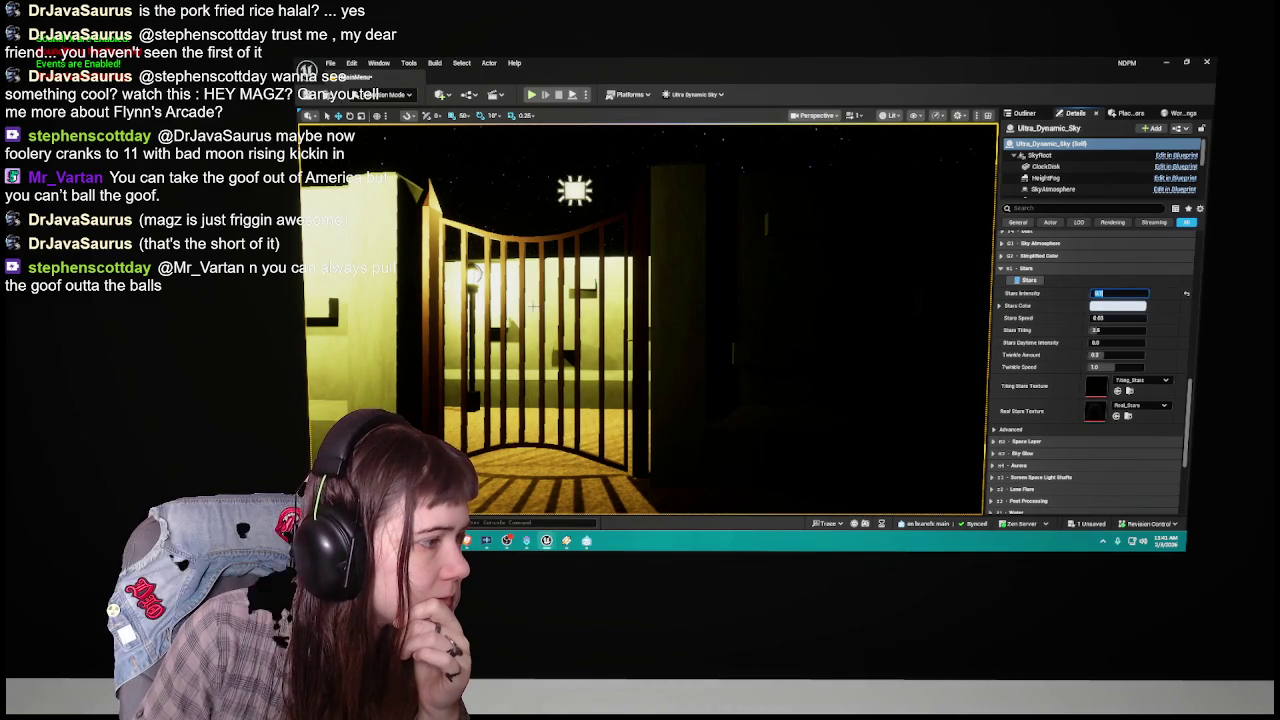
{"action": "mouse_move", "coordinate": [780, 409]}
{"action": "left_mouse_down"}
{"action": "mouse_move", "coordinate": [780, 308]}
{"action": "mouse_move", "coordinate": [610, 312]}
{"action": "mouse_move", "coordinate": [720, 305]}
{"action": "mouse_move", "coordinate": [720, 320]}
{"action": "mouse_move", "coordinate": [690, 285]}
{"action": "mouse_move", "coordinate": [705, 320]}
{"action": "mouse_move", "coordinate": [740, 315]}
{"action": "left_mouse_up"}
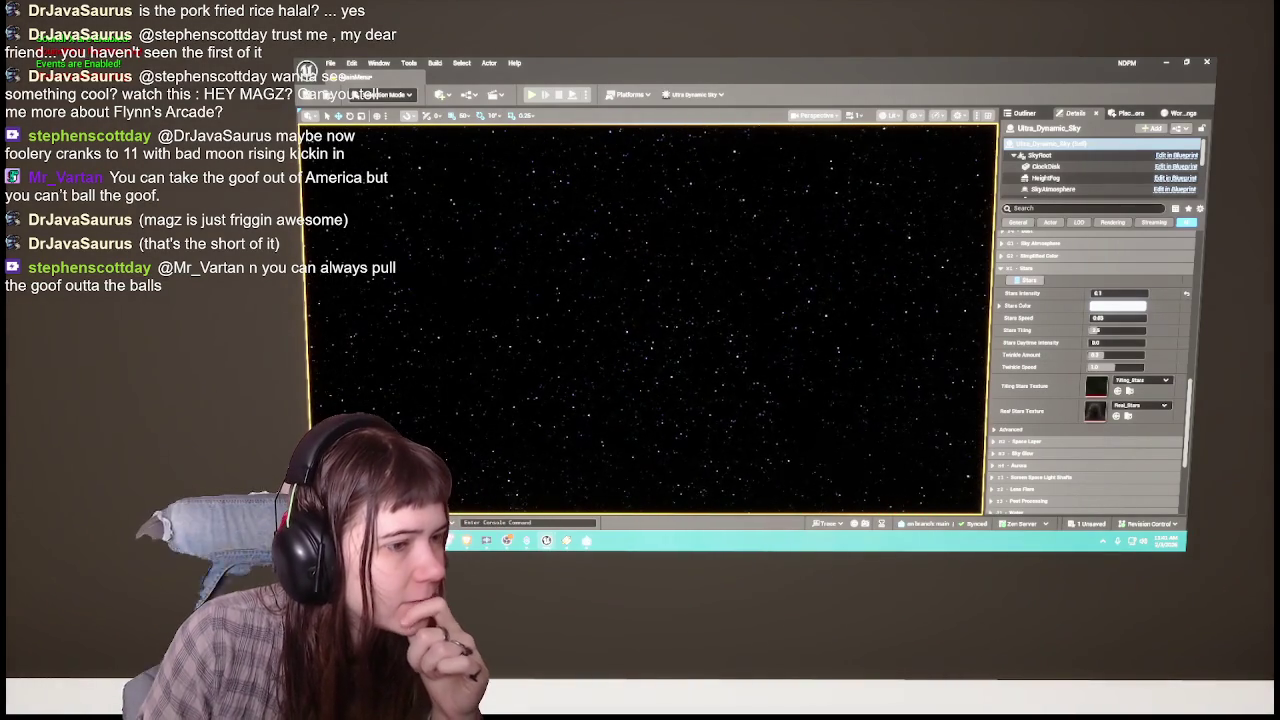
Step: Set Stars Intensity to 0.15 and fly the view close to the lit gate
{"action": "left_click_drag", "start_coordinate": [740, 315], "coordinate": [740, 360]}
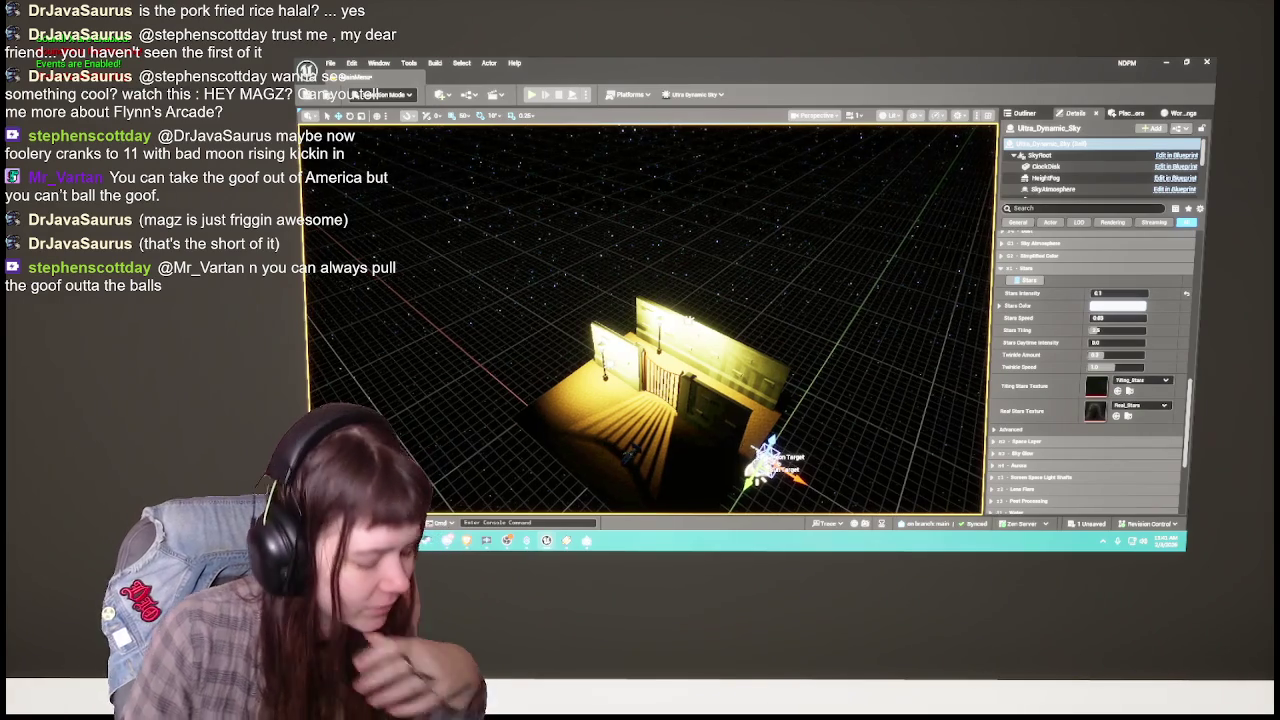
{"action": "mouse_move", "coordinate": [650, 320]}
{"action": "left_mouse_down"}
{"action": "mouse_move", "coordinate": [660, 260]}
{"action": "mouse_move", "coordinate": [946, 337]}
{"action": "left_mouse_up"}
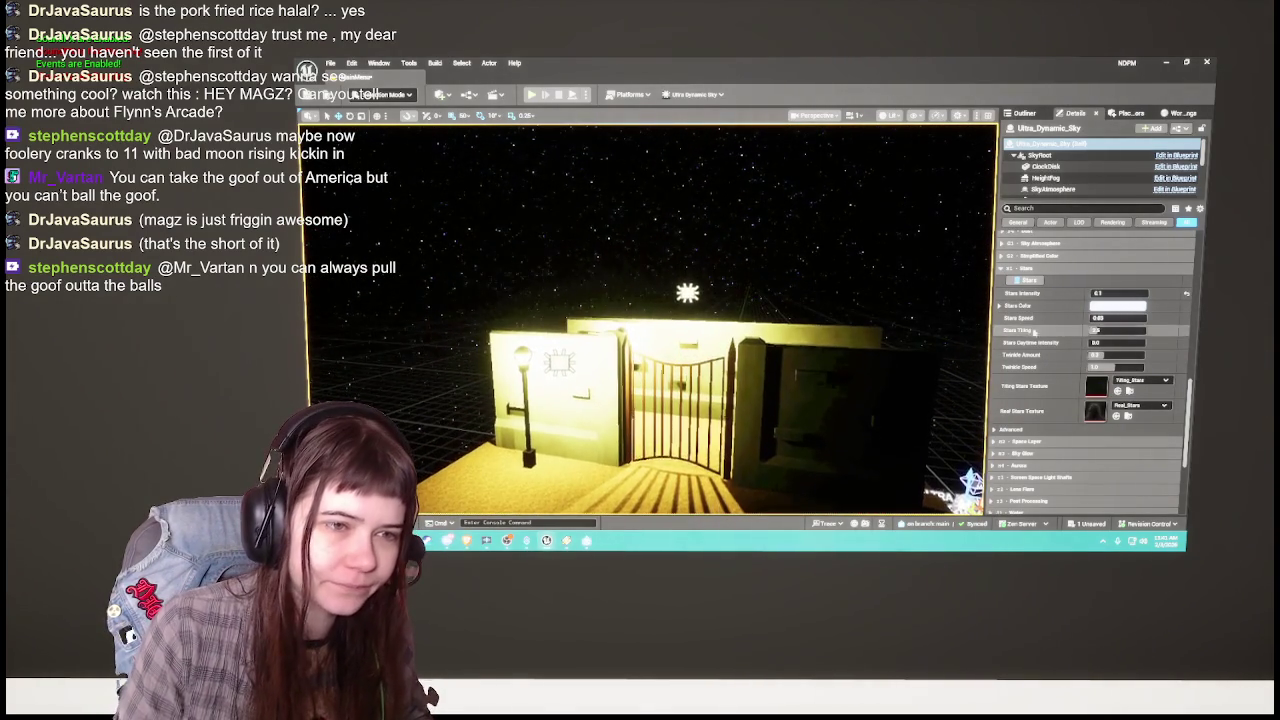
{"action": "left_click", "coordinate": [1131, 293]}
{"action": "type", "text": "0.15"}
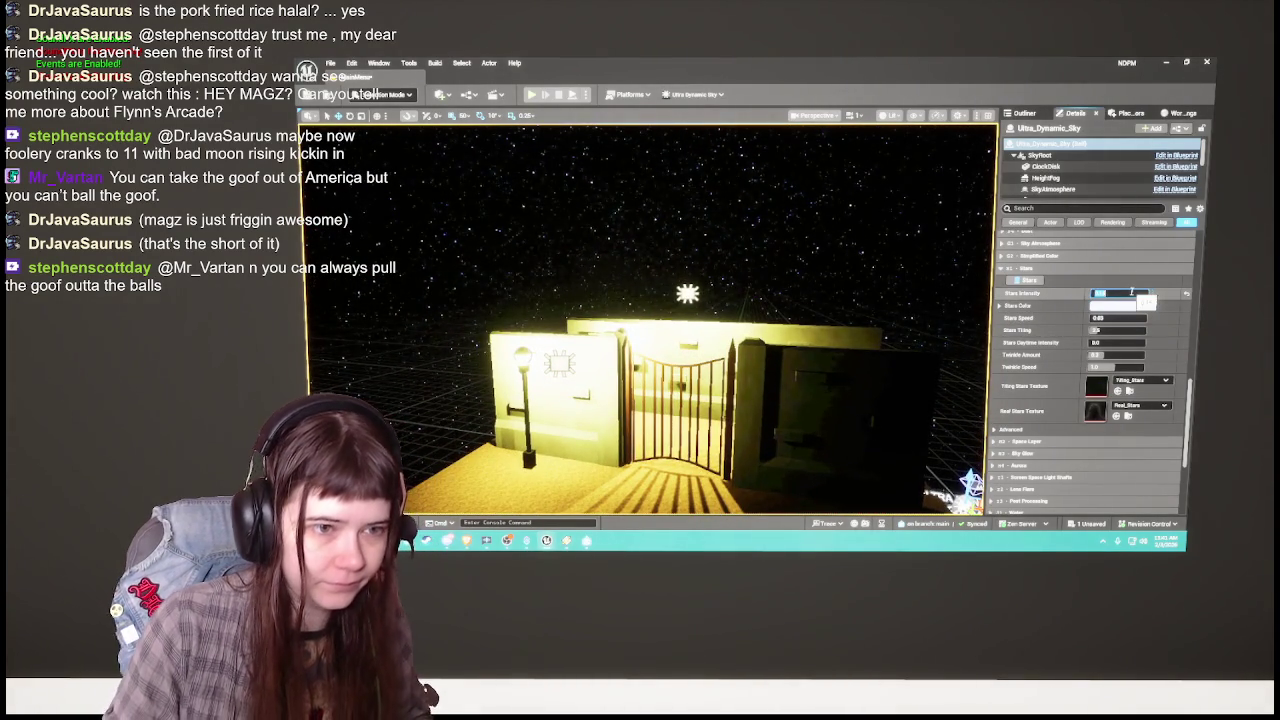
{"action": "key", "text": "Return"}
{"action": "left_click_drag", "start_coordinate": [700, 300], "coordinate": [700, 420]}
{"action": "mouse_move", "coordinate": [846, 336]}
{"action": "left_mouse_down"}
{"action": "mouse_move", "coordinate": [846, 290]}
{"action": "mouse_move", "coordinate": [846, 336]}
{"action": "left_mouse_up"}
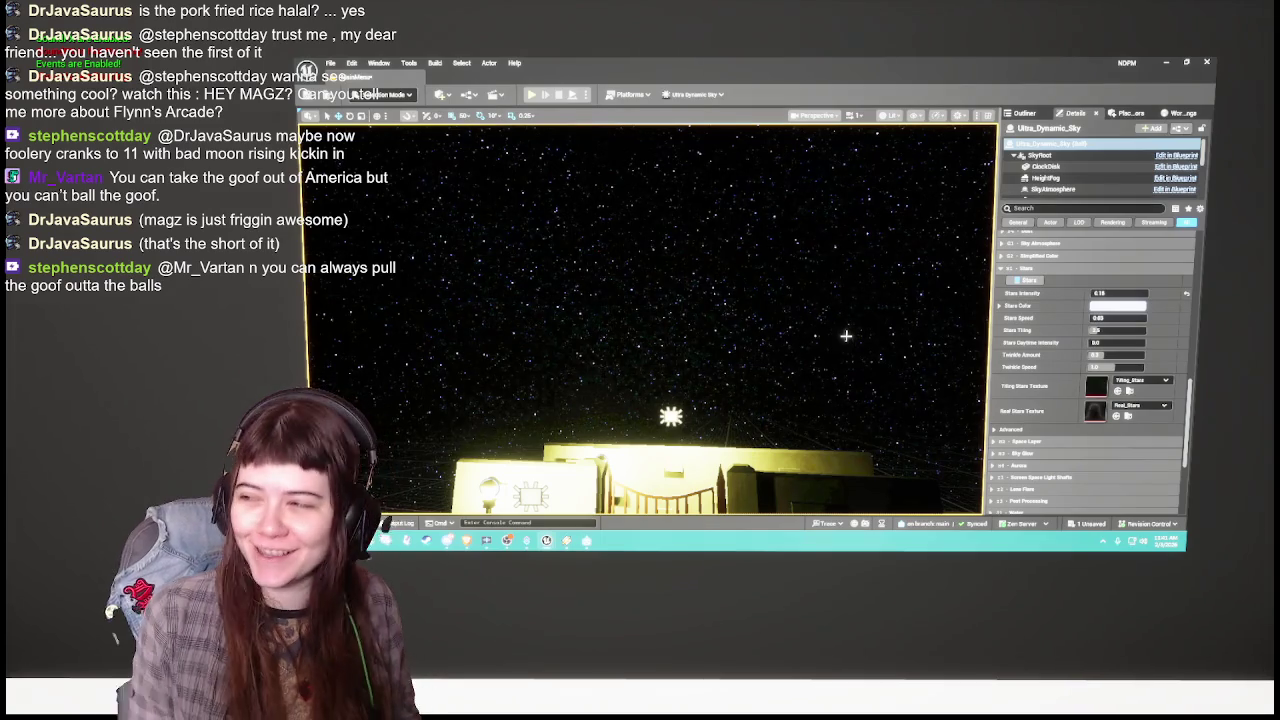
{"action": "mouse_move", "coordinate": [846, 336]}
{"action": "left_mouse_down"}
{"action": "mouse_move", "coordinate": [846, 300]}
{"action": "mouse_move", "coordinate": [820, 300]}
{"action": "mouse_move", "coordinate": [846, 336]}
{"action": "mouse_move", "coordinate": [846, 280]}
{"action": "mouse_move", "coordinate": [846, 345]}
{"action": "left_mouse_up"}
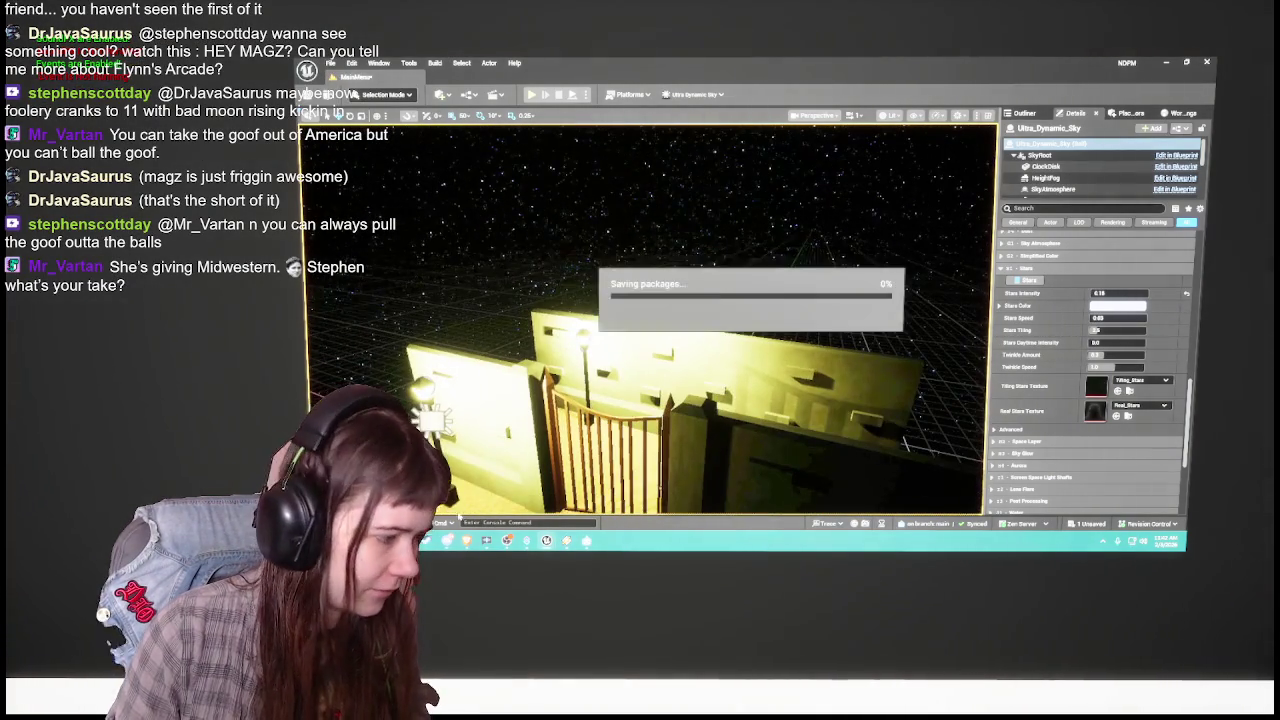
Step: Open the 1Childhood level from the Content Drawer
{"action": "key", "text": "ctrl+space"}
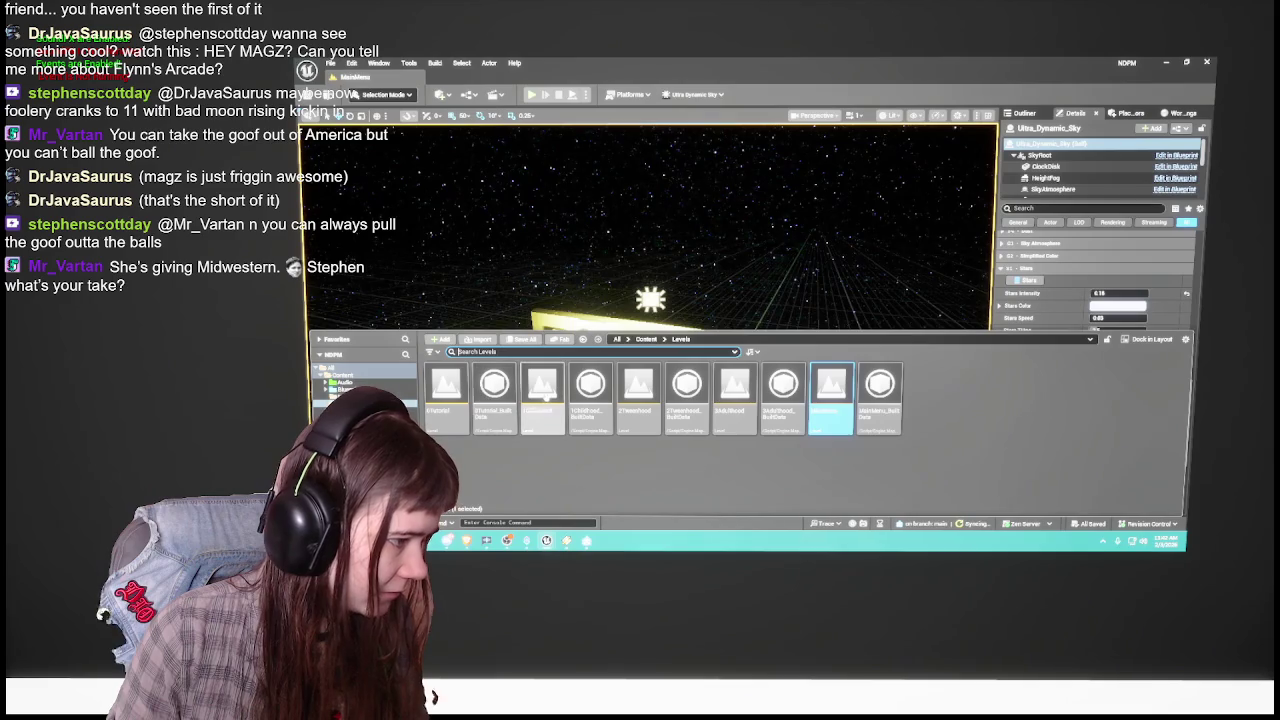
{"action": "left_click", "coordinate": [543, 396]}
{"action": "double_click", "coordinate": [545, 397]}
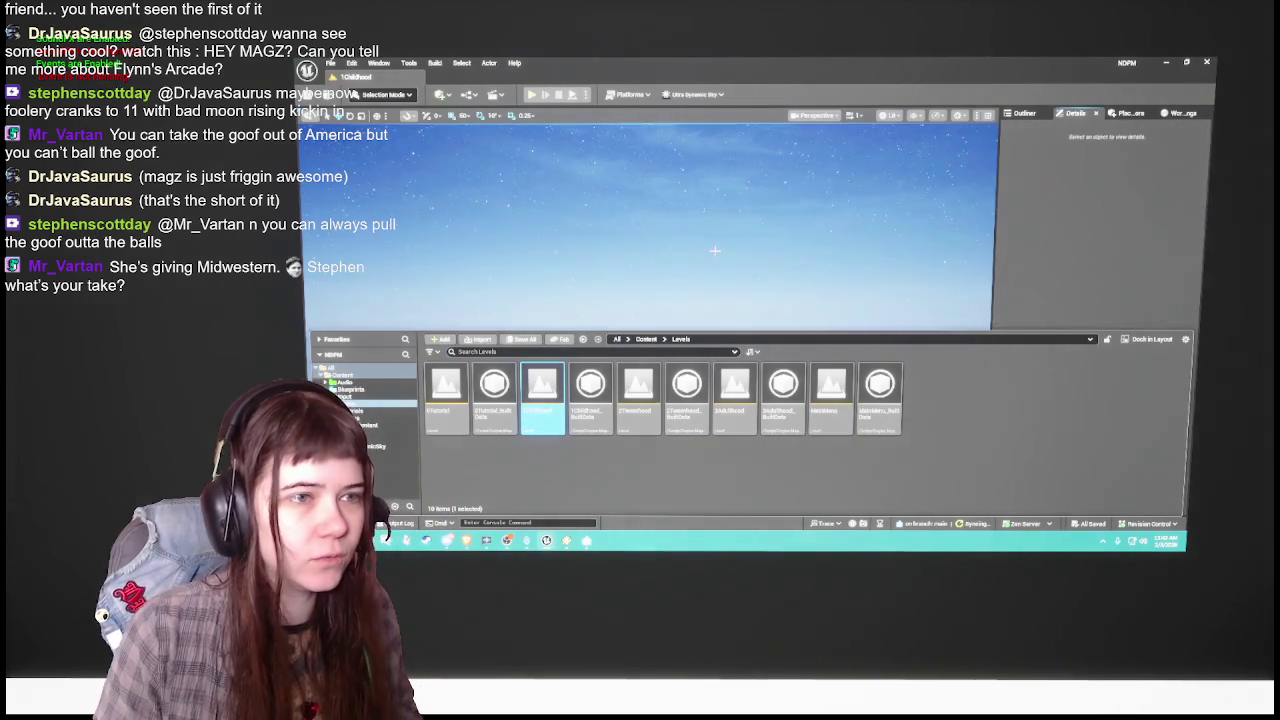
{"action": "left_click", "coordinate": [1093, 352]}
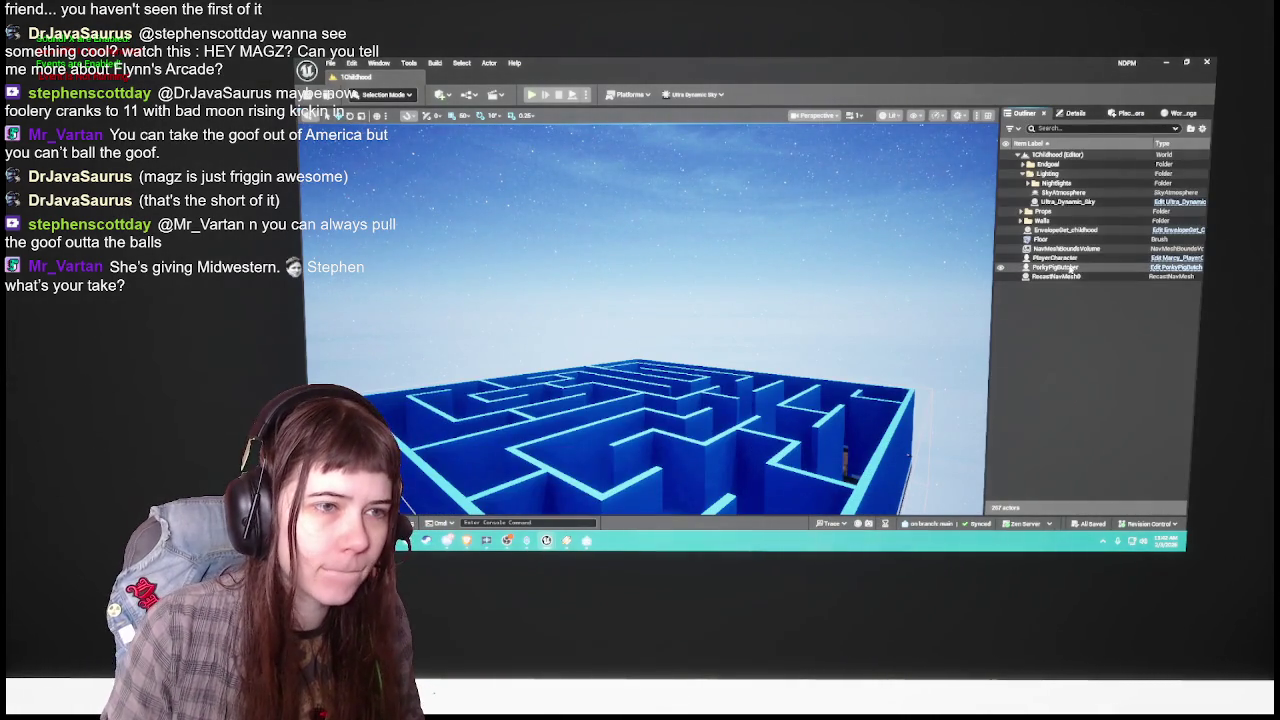
Step: Set the Ultra_Dynamic_Sky's Stars Intensity to 0 and look over the blue maze
{"action": "left_click", "coordinate": [1068, 201]}
{"action": "left_click", "coordinate": [1075, 112]}
{"action": "left_click_drag", "start_coordinate": [786, 342], "coordinate": [786, 342]}
{"action": "scroll", "coordinate": [1078, 418], "scroll_direction": "down", "scroll_amount": 10}
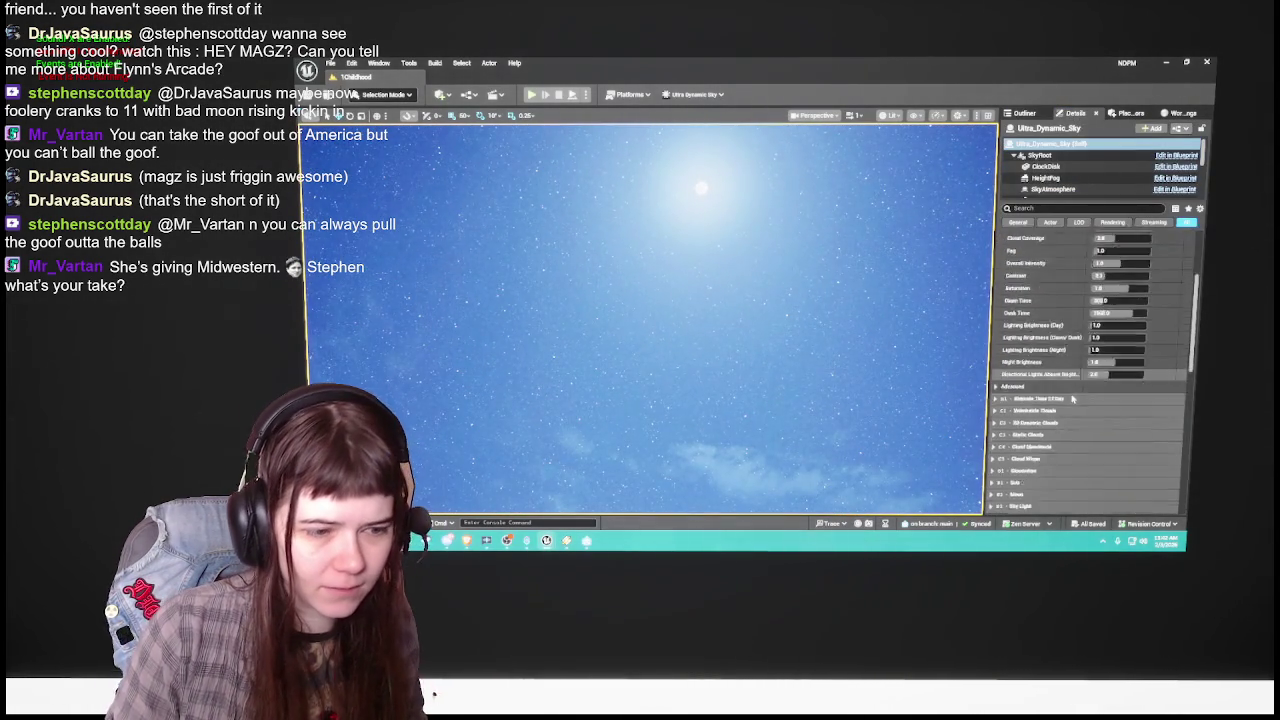
{"action": "scroll", "coordinate": [1072, 397], "scroll_direction": "down", "scroll_amount": 2}
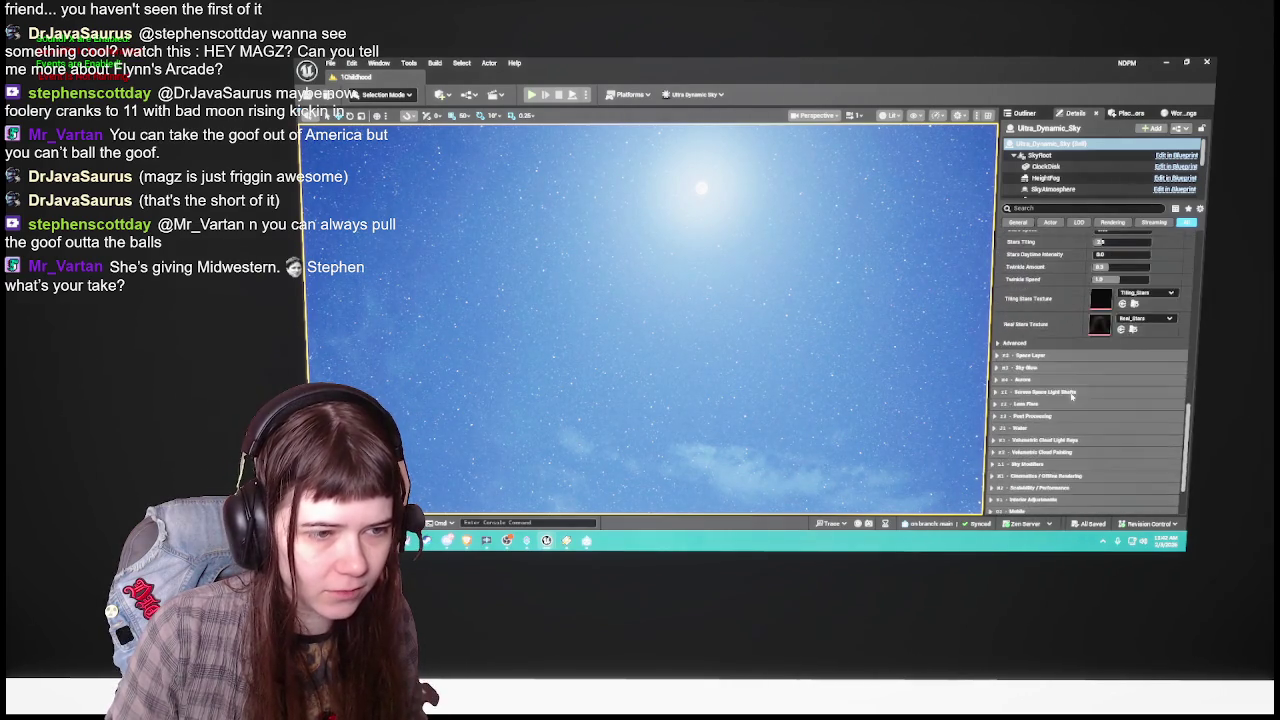
{"action": "scroll", "coordinate": [1072, 397], "scroll_direction": "up", "scroll_amount": 4}
{"action": "left_click", "coordinate": [1115, 366]}
{"action": "type", "text": "0"}
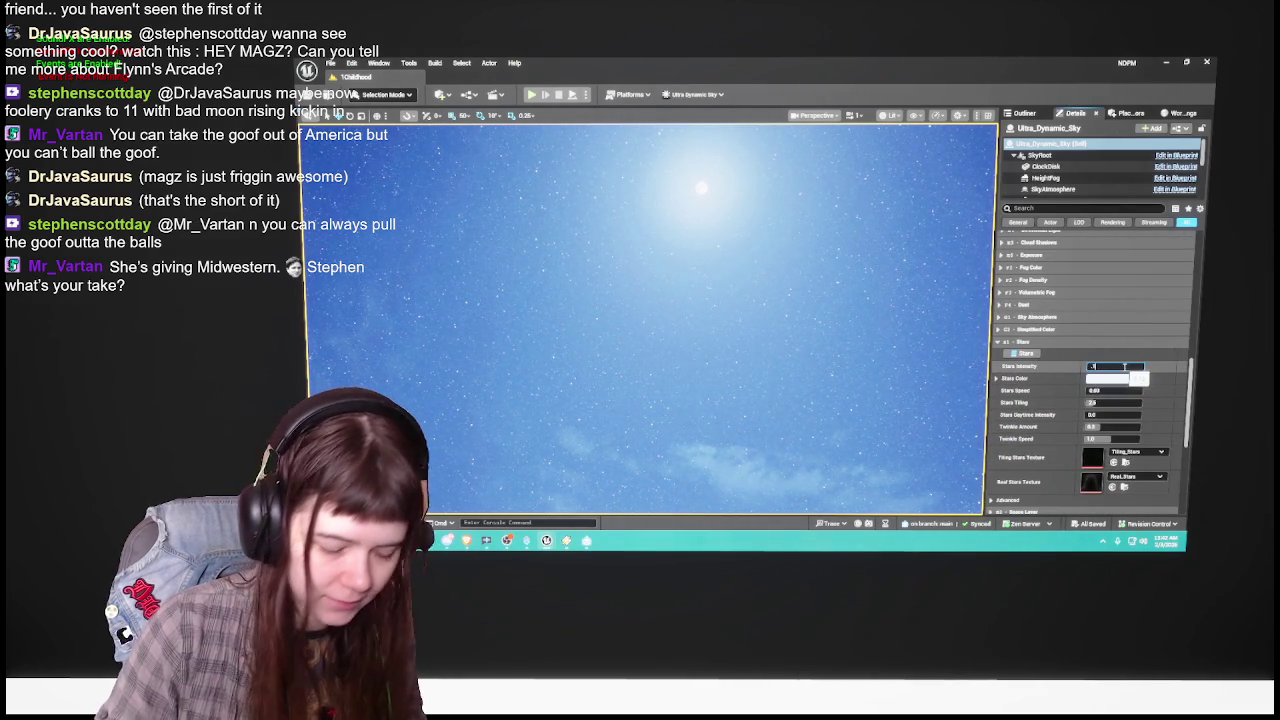
{"action": "key", "text": "Return"}
{"action": "left_click_drag", "start_coordinate": [768, 420], "coordinate": [768, 314]}
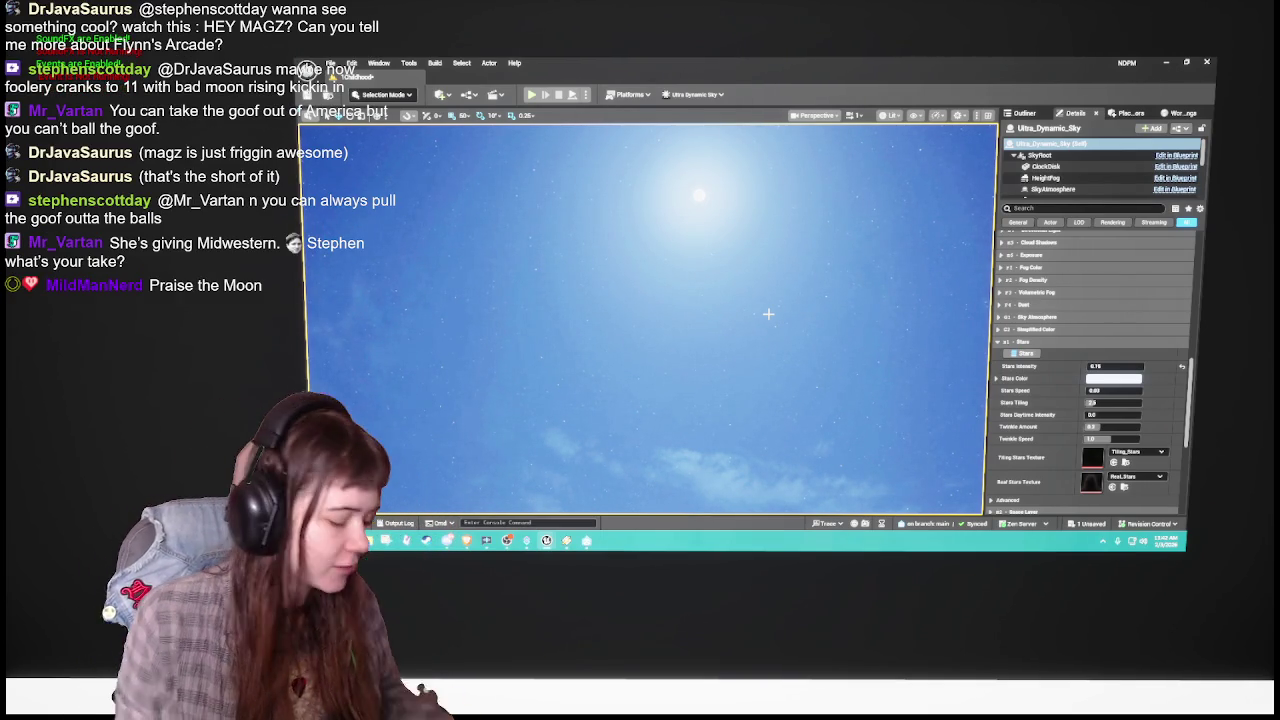
{"action": "mouse_move", "coordinate": [768, 314]}
{"action": "left_mouse_down"}
{"action": "mouse_move", "coordinate": [775, 385]}
{"action": "mouse_move", "coordinate": [768, 290]}
{"action": "mouse_move", "coordinate": [775, 300]}
{"action": "mouse_move", "coordinate": [768, 286]}
{"action": "mouse_move", "coordinate": [765, 336]}
{"action": "mouse_move", "coordinate": [757, 266]}
{"action": "mouse_move", "coordinate": [669, 400]}
{"action": "left_mouse_up"}
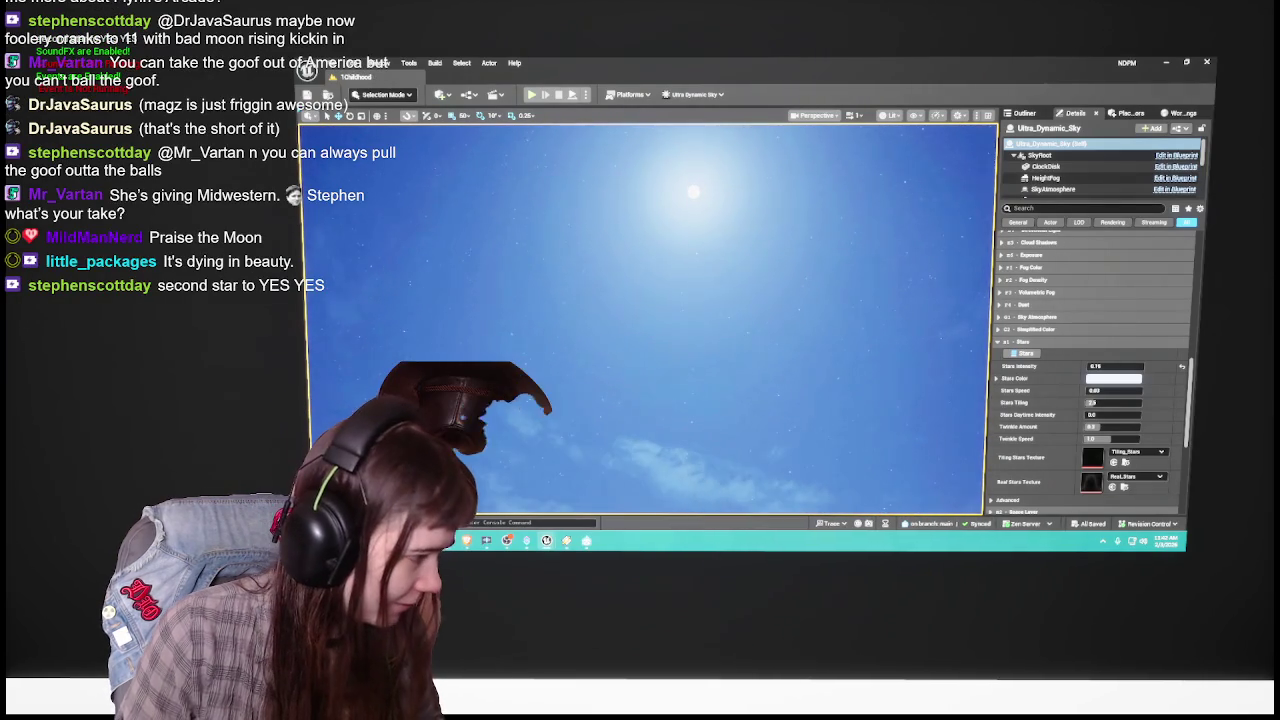
{"action": "key", "text": "ctrl+space"}
Step: Open the 2Tweenhood level and set its Ultra_Dynamic_Sky Stars Intensity to 0.3
{"action": "double_click", "coordinate": [638, 395]}
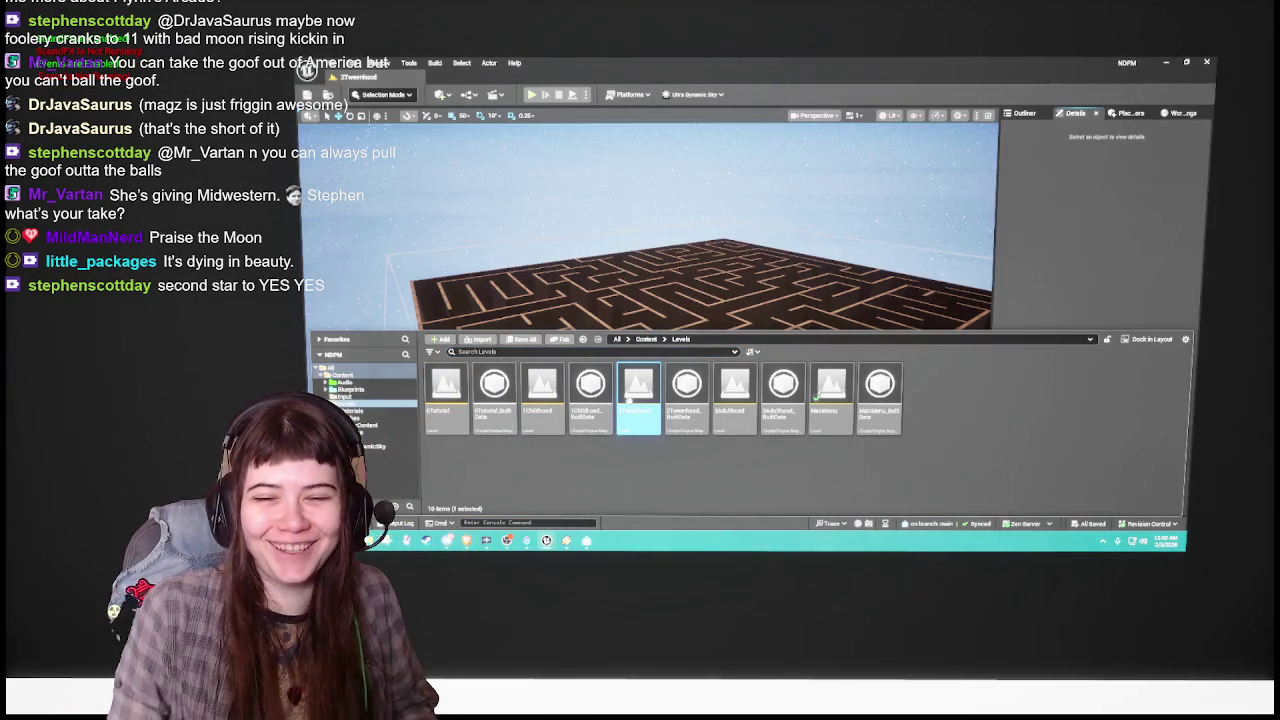
{"action": "left_click", "coordinate": [1024, 113]}
{"action": "left_click_drag", "start_coordinate": [928, 300], "coordinate": [928, 230]}
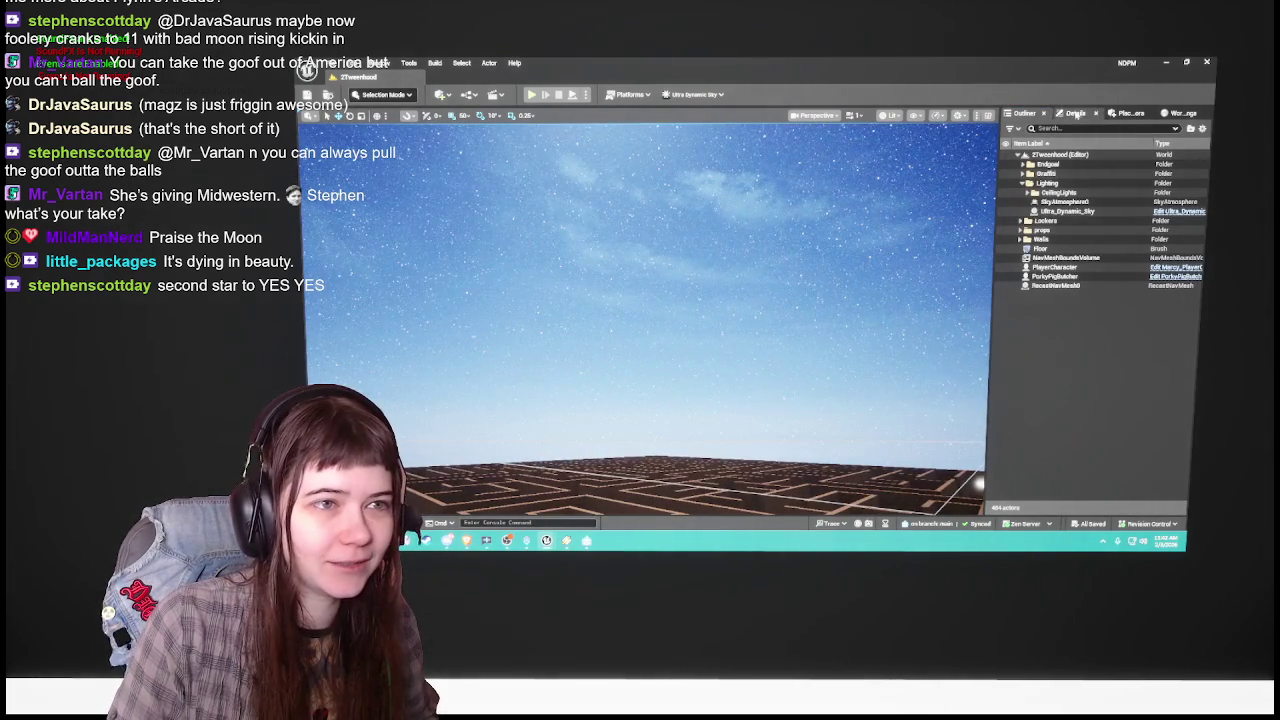
{"action": "left_click", "coordinate": [1068, 211]}
{"action": "left_click", "coordinate": [1076, 114]}
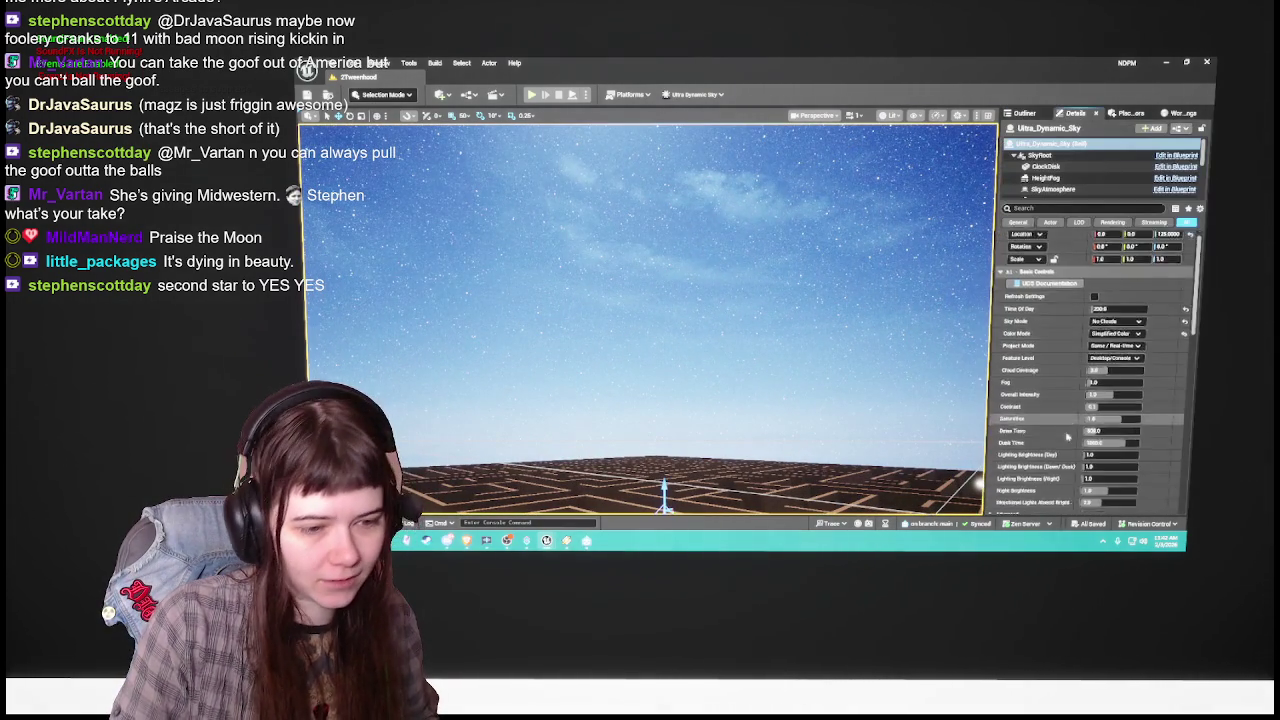
{"action": "scroll", "coordinate": [1094, 388], "scroll_direction": "down", "scroll_amount": 10}
{"action": "left_click", "coordinate": [1100, 366]}
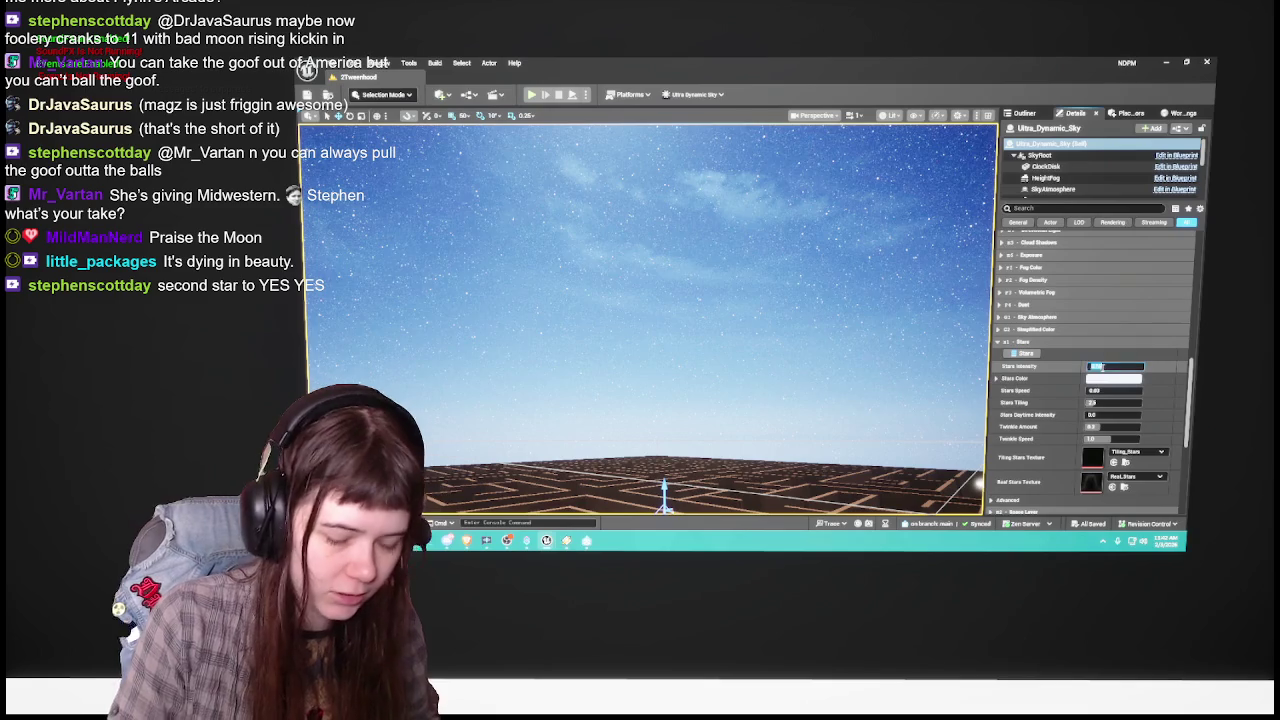
{"action": "type", "text": "0.3"}
{"action": "key", "text": "Return"}
{"action": "key", "text": "f"}
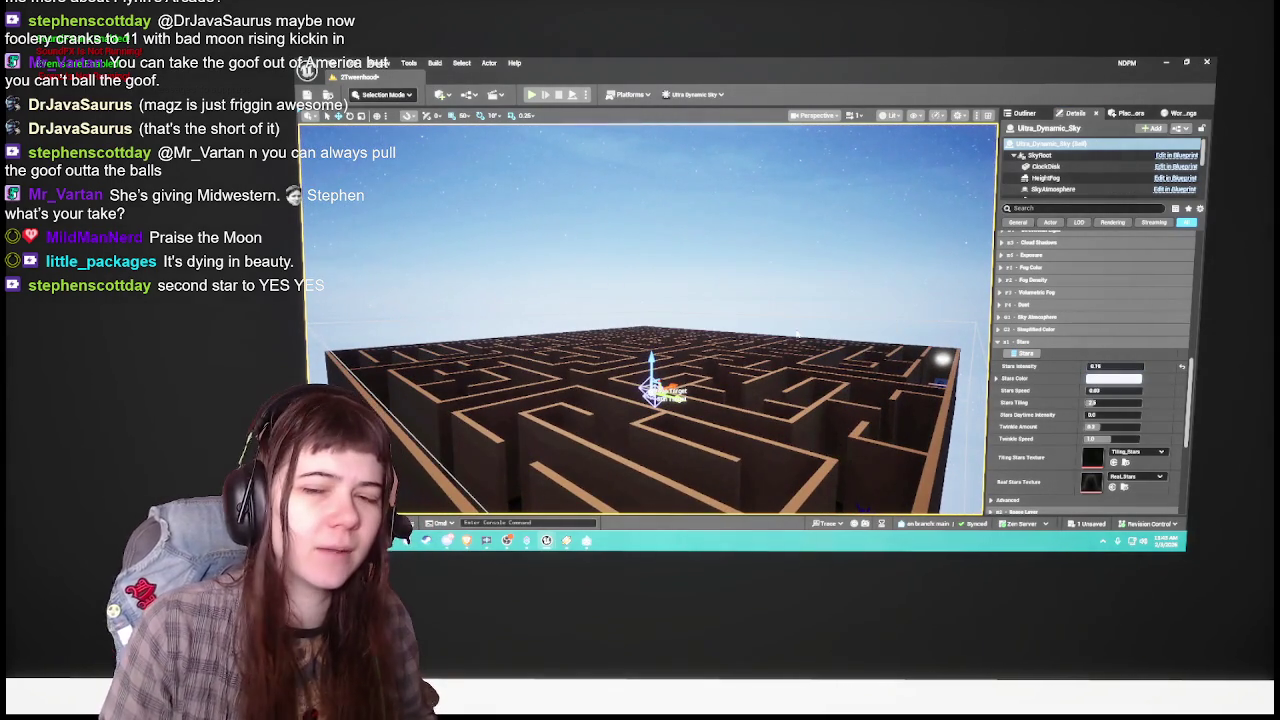
Step: Deselect the sky actor and open the 3Adulthood level from the Content Drawer
{"action": "left_click", "coordinate": [1019, 113]}
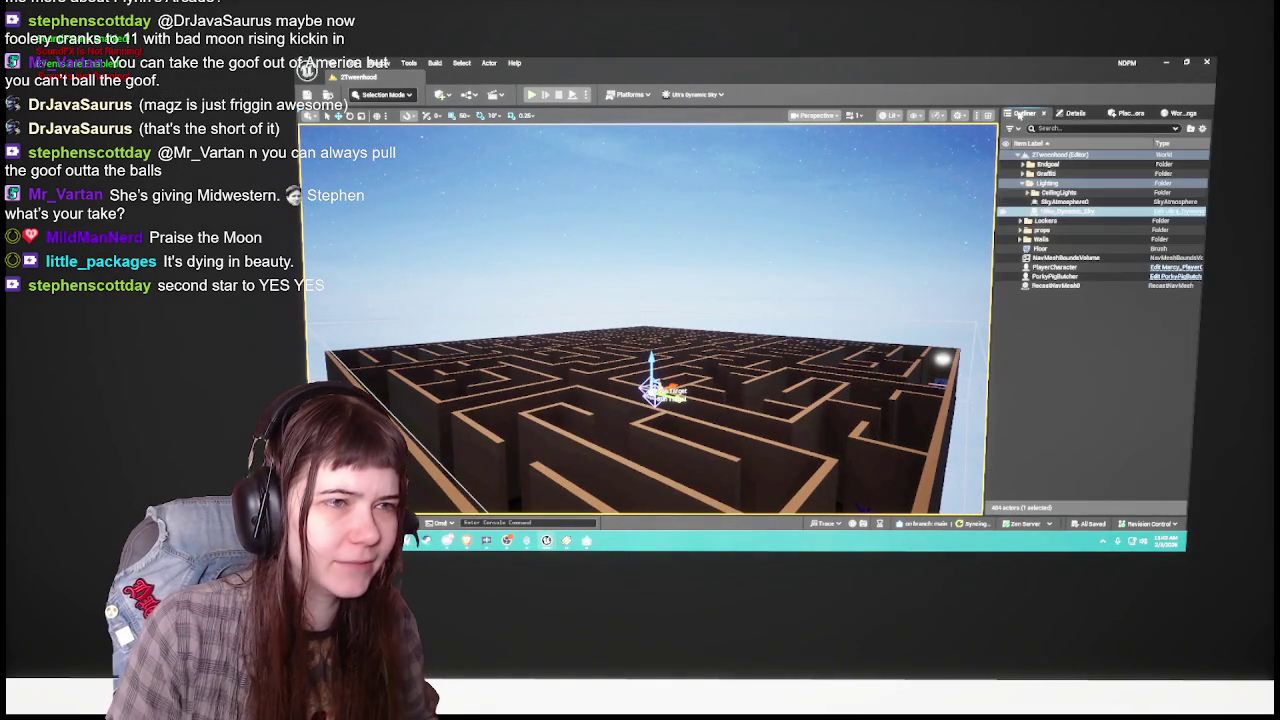
{"action": "left_click", "coordinate": [1074, 397]}
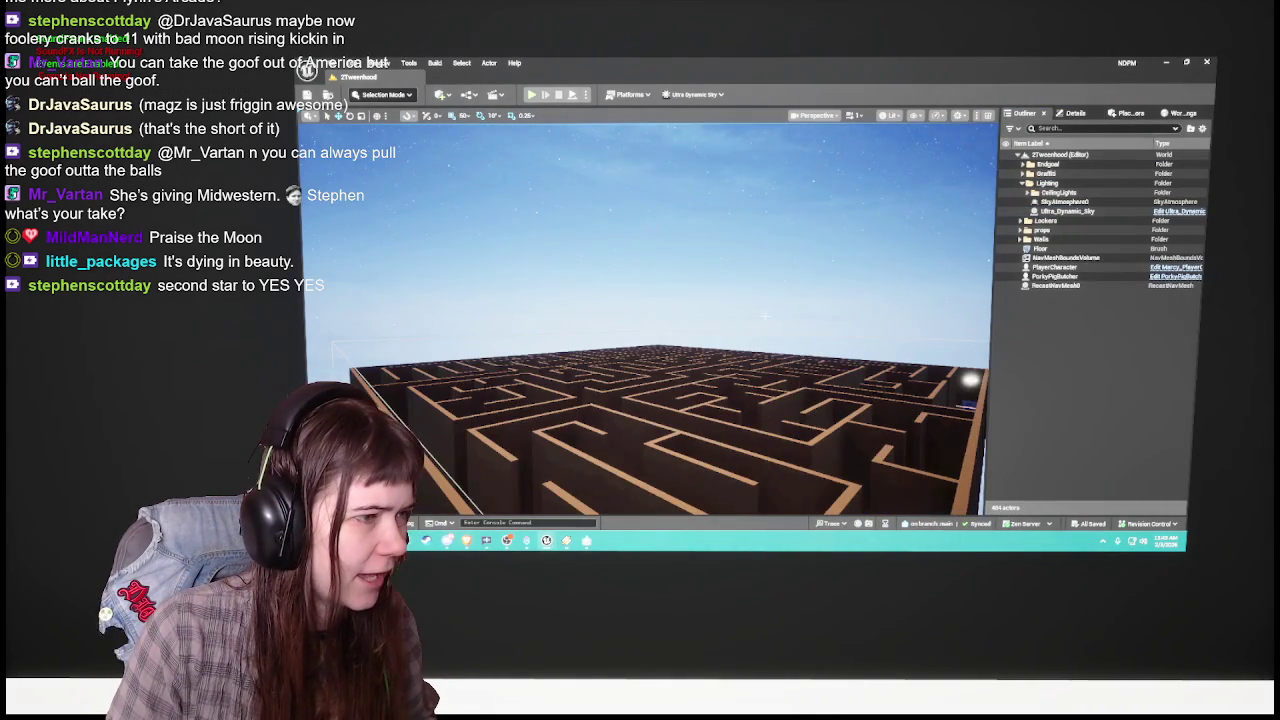
{"action": "key", "text": "ctrl+space"}
{"action": "double_click", "coordinate": [735, 395]}
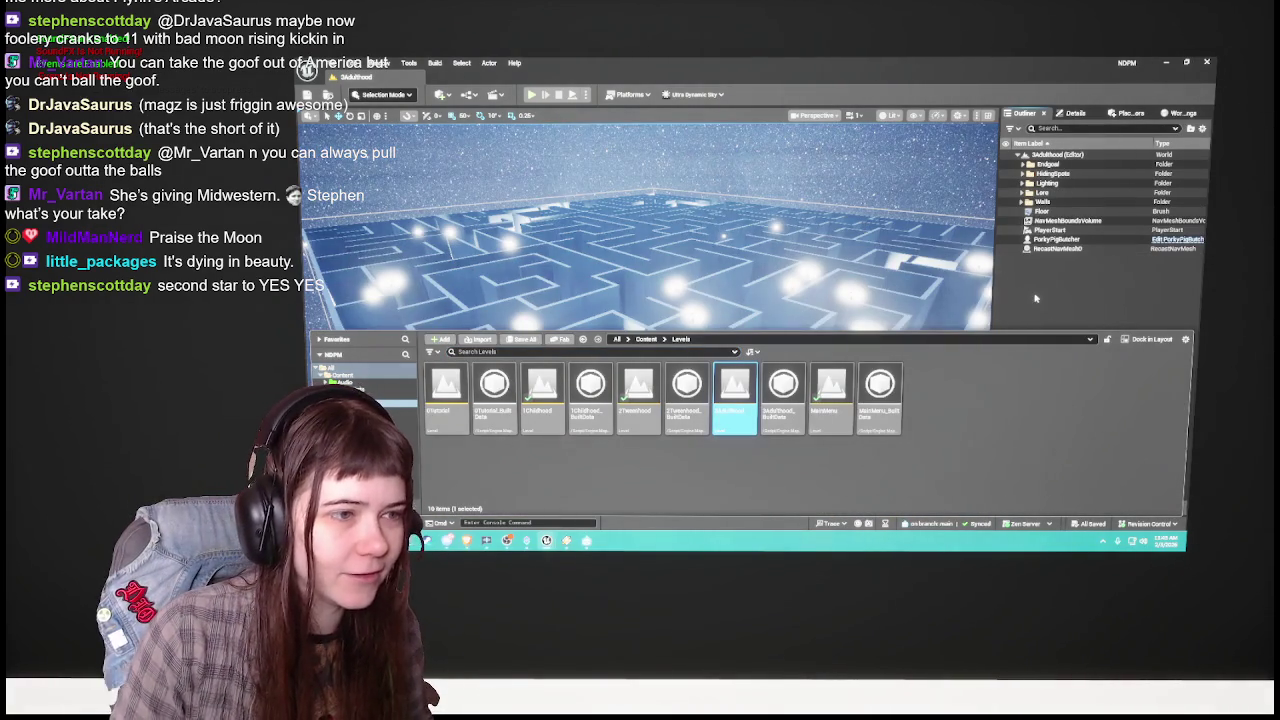
Step: Tilt the view toward the maze's sky and select Ultra_Dynamic_Sky in the Lighting folder
{"action": "key", "text": "ctrl+space"}
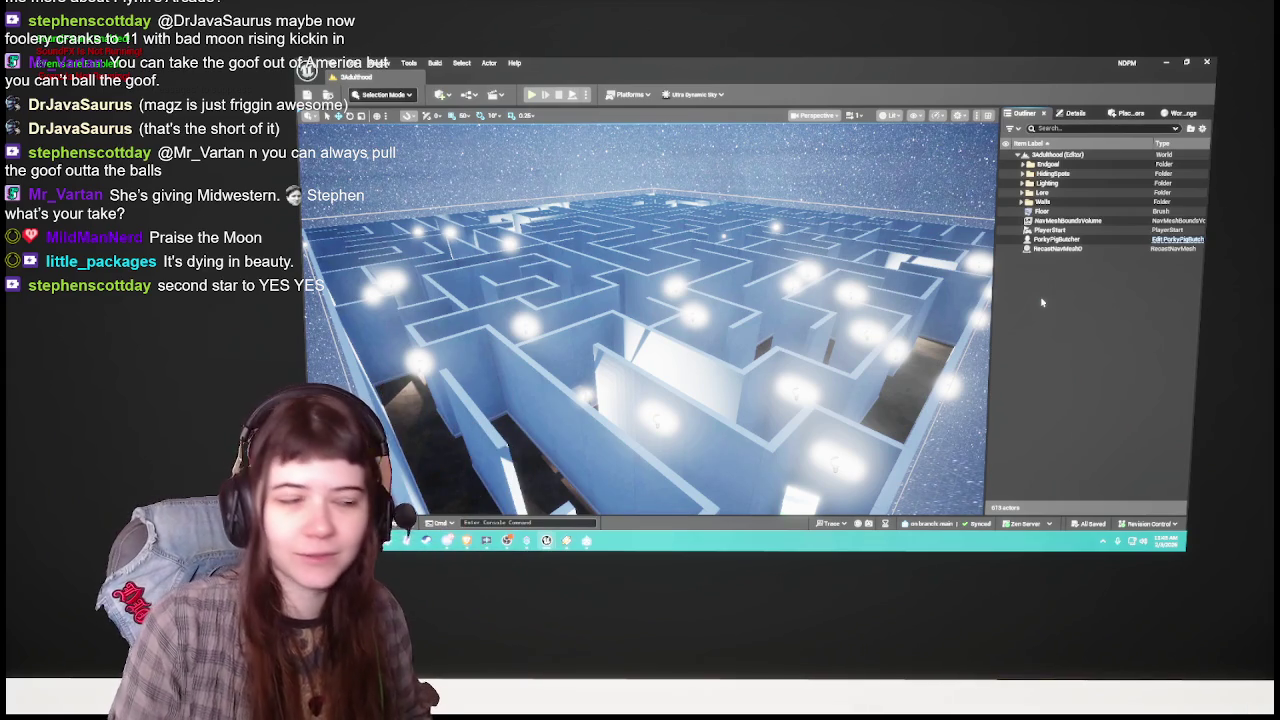
{"action": "left_click_drag", "start_coordinate": [812, 329], "coordinate": [812, 380]}
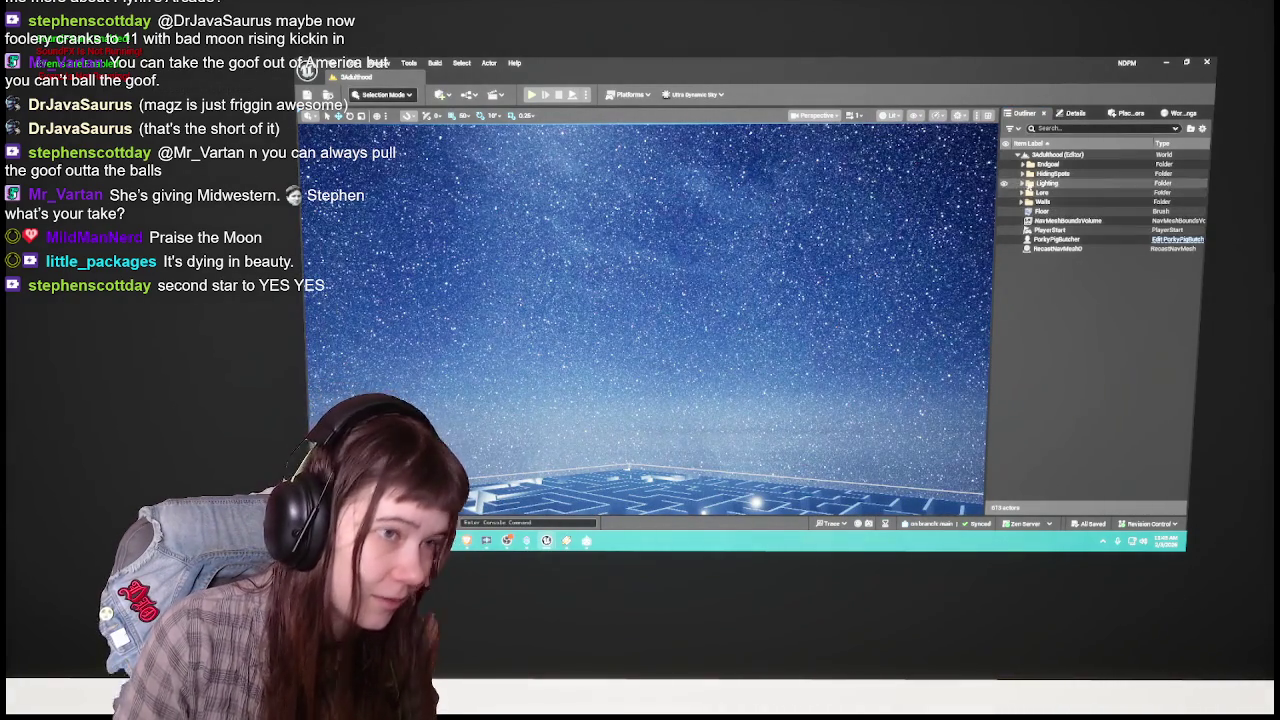
{"action": "left_click", "coordinate": [1075, 113]}
{"action": "left_click", "coordinate": [1024, 113]}
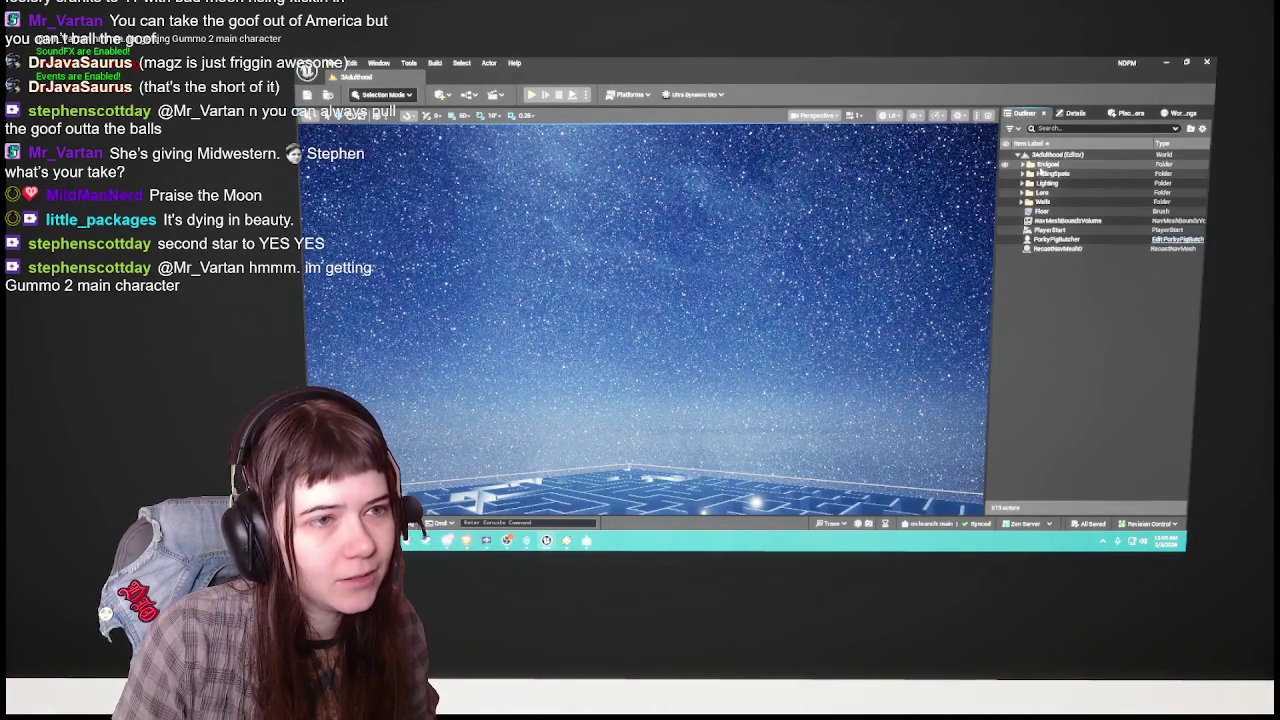
{"action": "left_click", "coordinate": [1022, 183]}
{"action": "left_click", "coordinate": [1065, 211]}
Step: Lower the sky's Stars Intensity to 0.15 and frame the sky actor
{"action": "left_click", "coordinate": [1075, 113]}
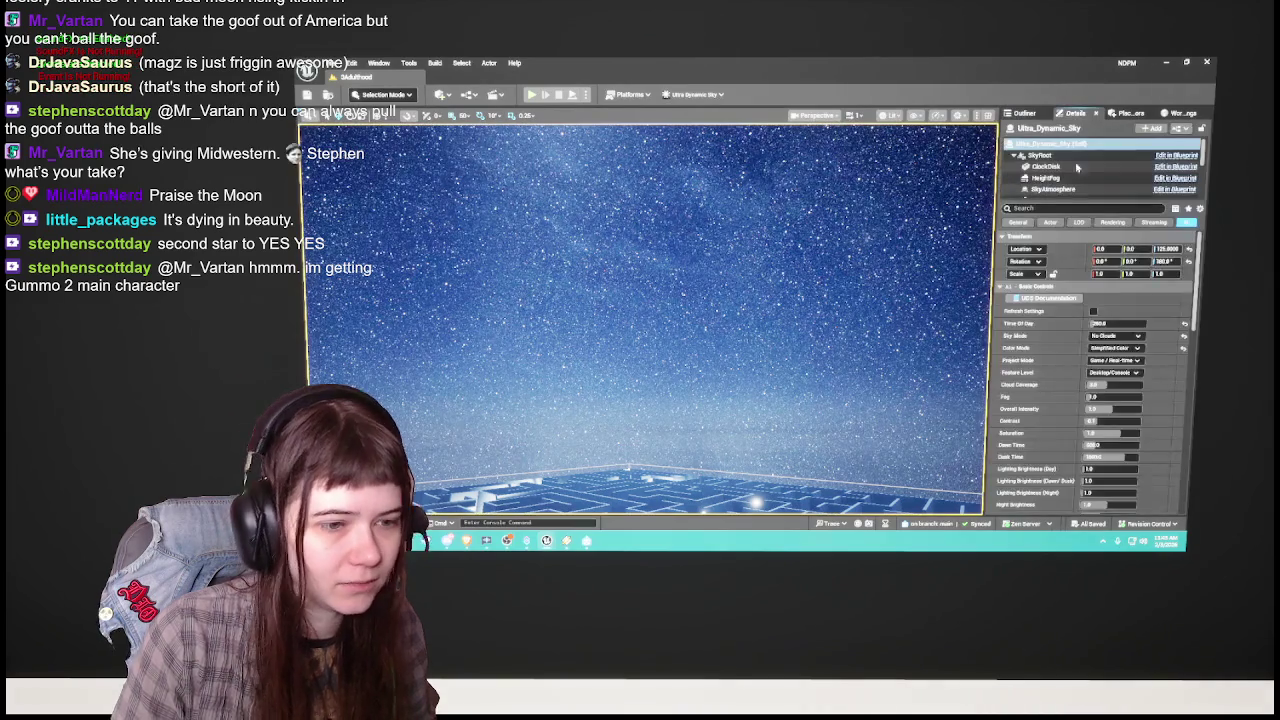
{"action": "scroll", "coordinate": [1077, 352], "scroll_direction": "down", "scroll_amount": 5}
{"action": "scroll", "coordinate": [1077, 352], "scroll_direction": "down", "scroll_amount": 3}
{"action": "left_click", "coordinate": [1113, 366]}
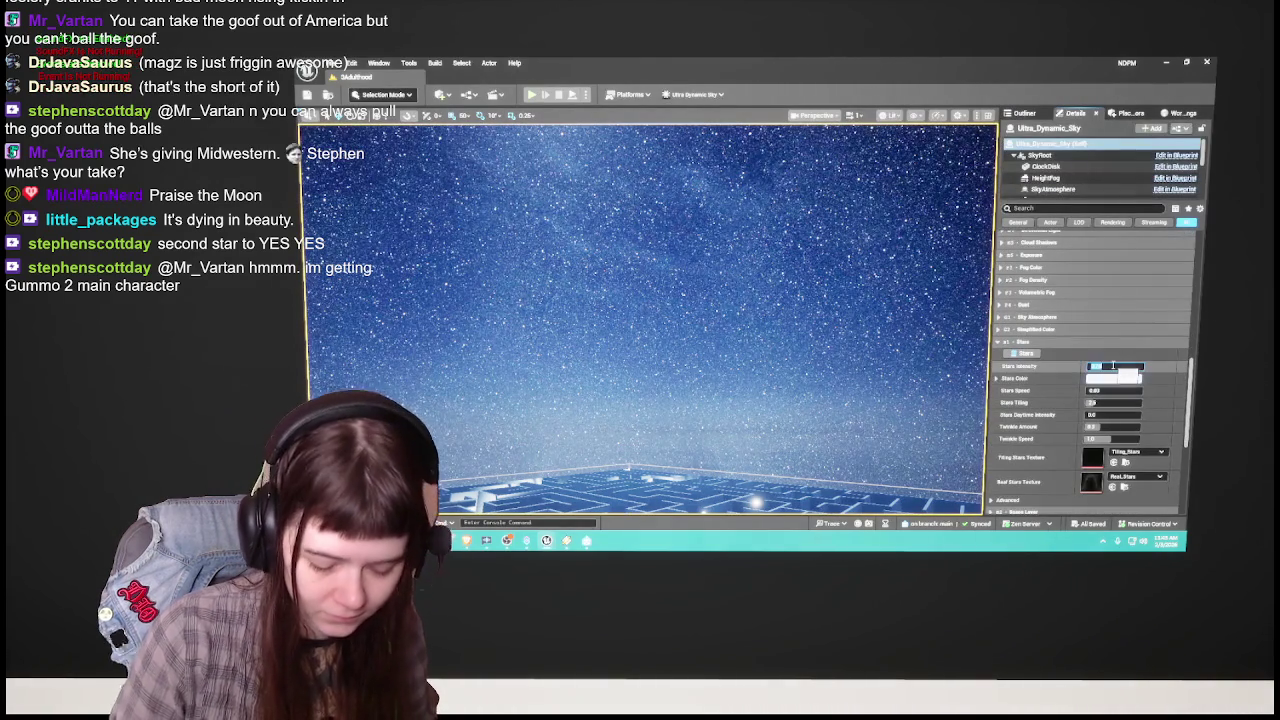
{"action": "key", "text": "Return"}
{"action": "key", "text": "f"}
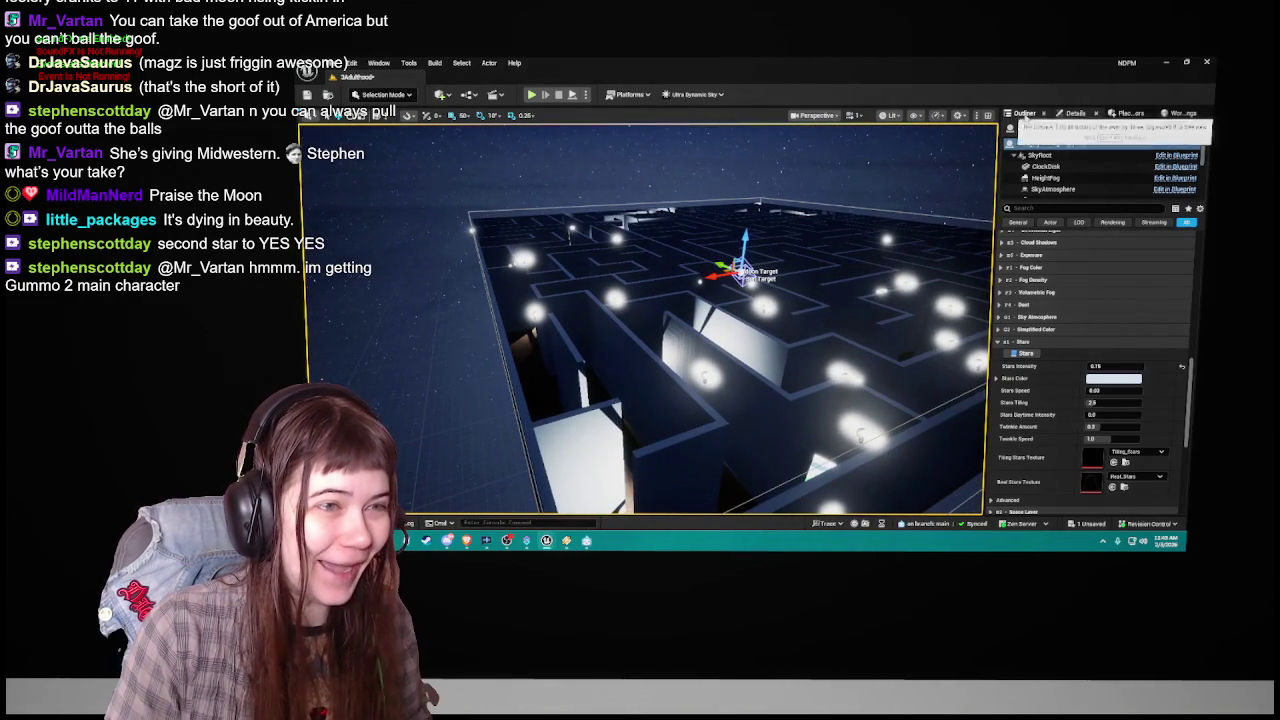
Step: Deselect the sky and save the modified 3Adulthood level with Save All
{"action": "left_click", "coordinate": [1024, 113]}
{"action": "left_click", "coordinate": [1059, 341]}
{"action": "key", "text": "ctrl+space"}
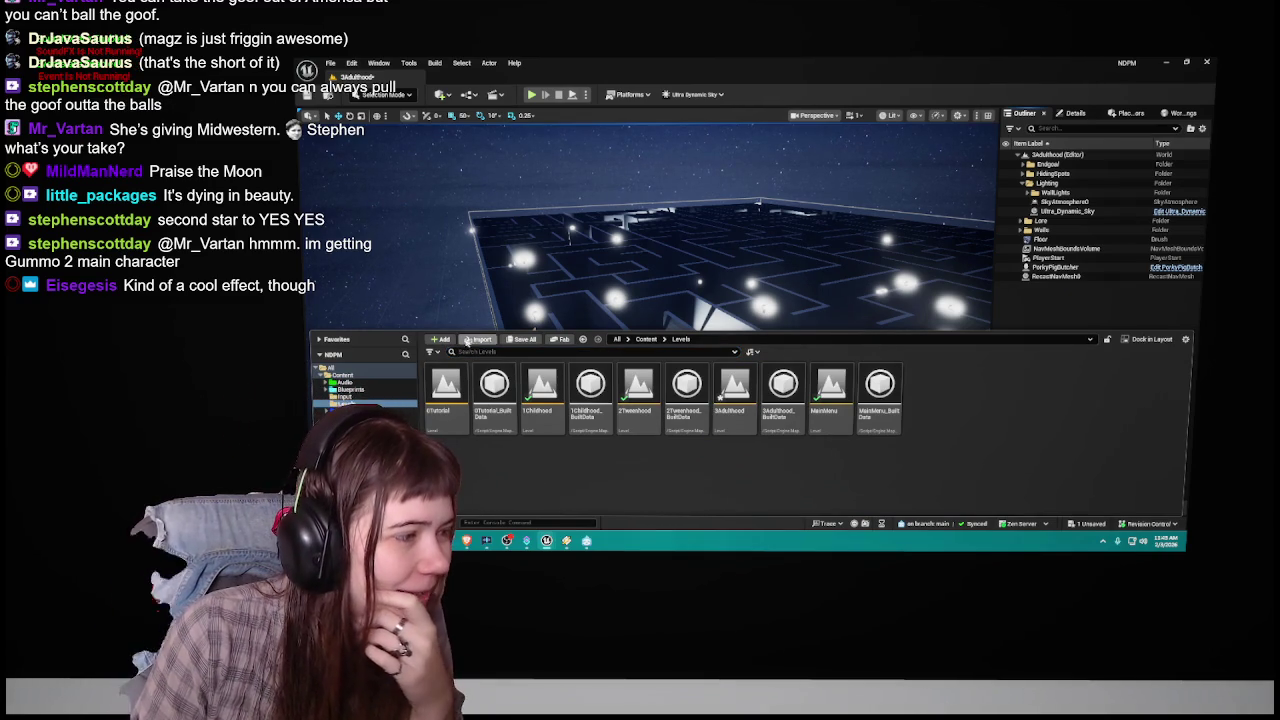
{"action": "left_click", "coordinate": [524, 339]}
{"action": "left_click", "coordinate": [823, 407]}
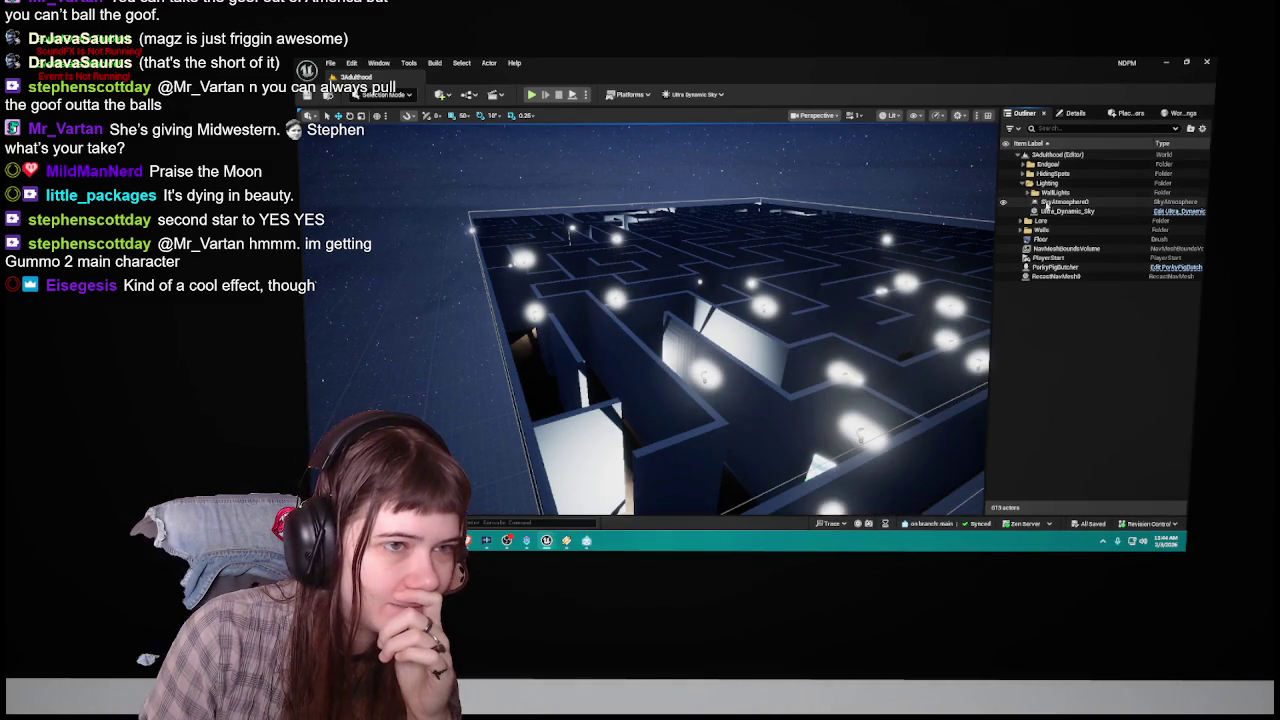
Step: Expand WallLights, shift-select all 157 wall lights, then collapse the folder
{"action": "left_click", "coordinate": [1056, 192]}
{"action": "left_click", "coordinate": [1028, 192]}
{"action": "left_click", "coordinate": [1045, 202]}
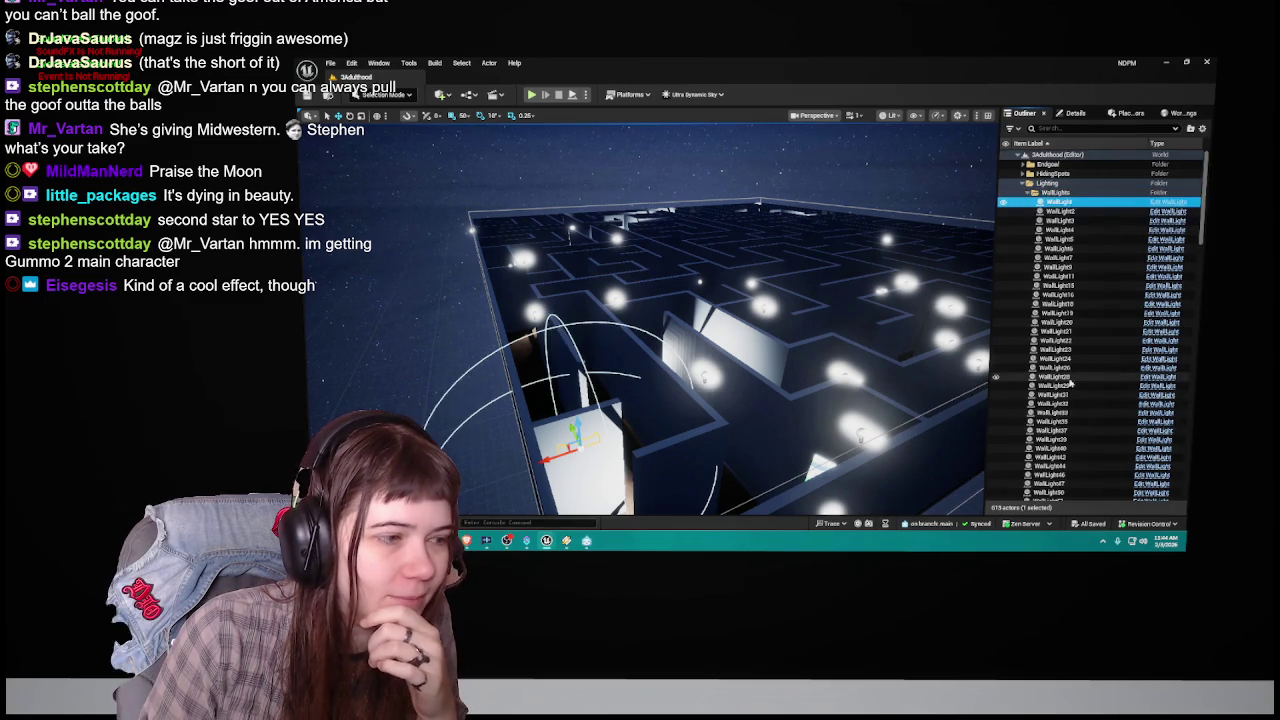
{"action": "scroll", "coordinate": [1078, 381], "scroll_direction": "down", "scroll_amount": 10}
{"action": "scroll", "coordinate": [1078, 381], "scroll_direction": "down", "scroll_amount": 15}
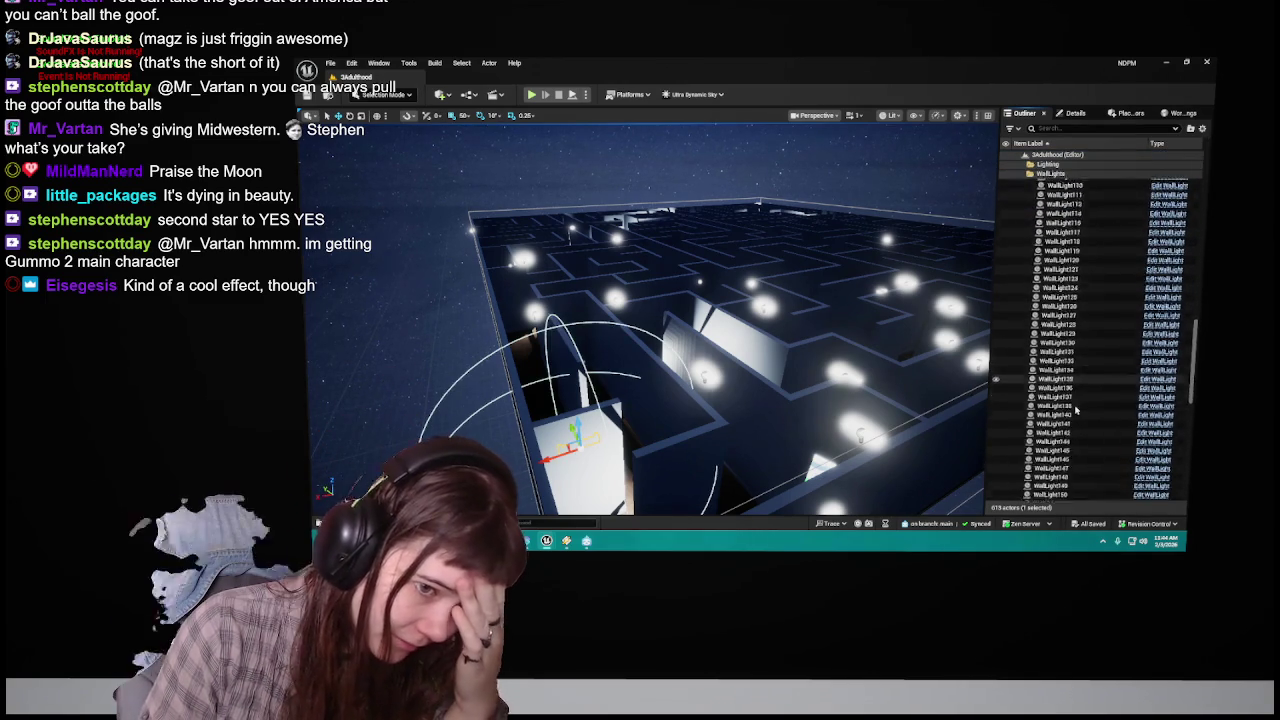
{"action": "scroll", "coordinate": [1074, 411], "scroll_direction": "down", "scroll_amount": 5}
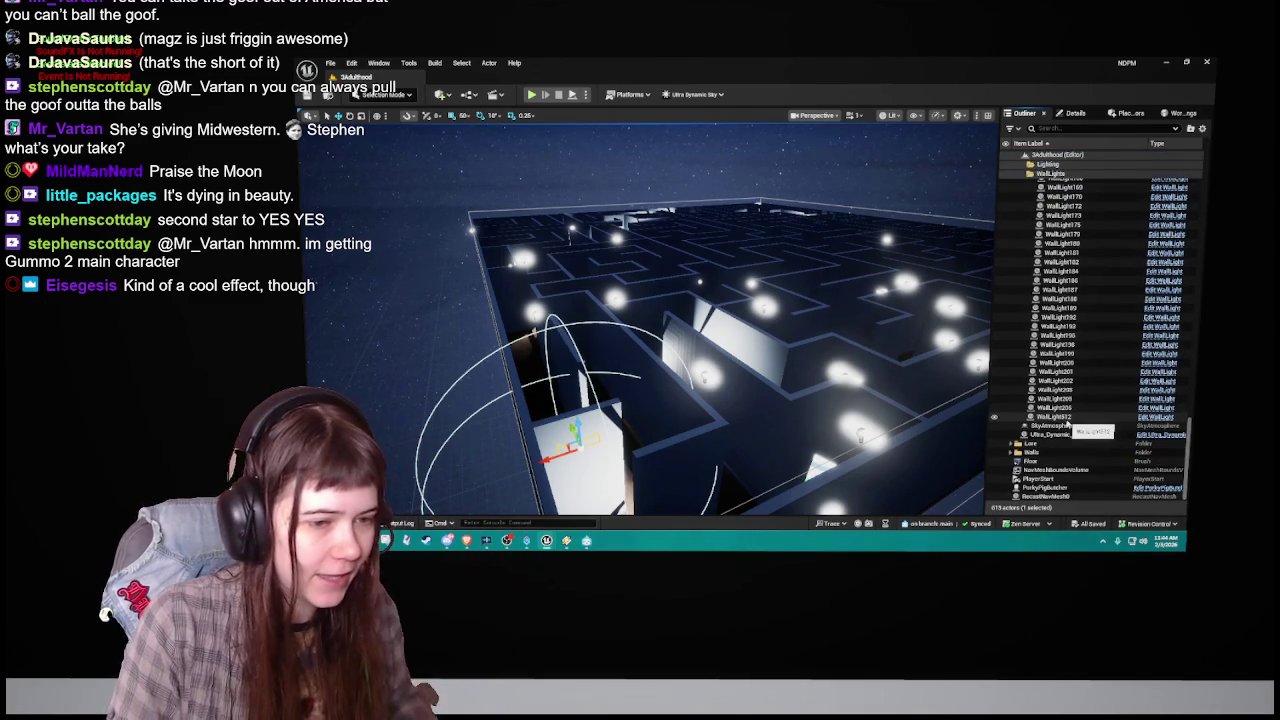
{"action": "scroll", "coordinate": [640, 320], "scroll_direction": "down", "scroll_amount": 10}
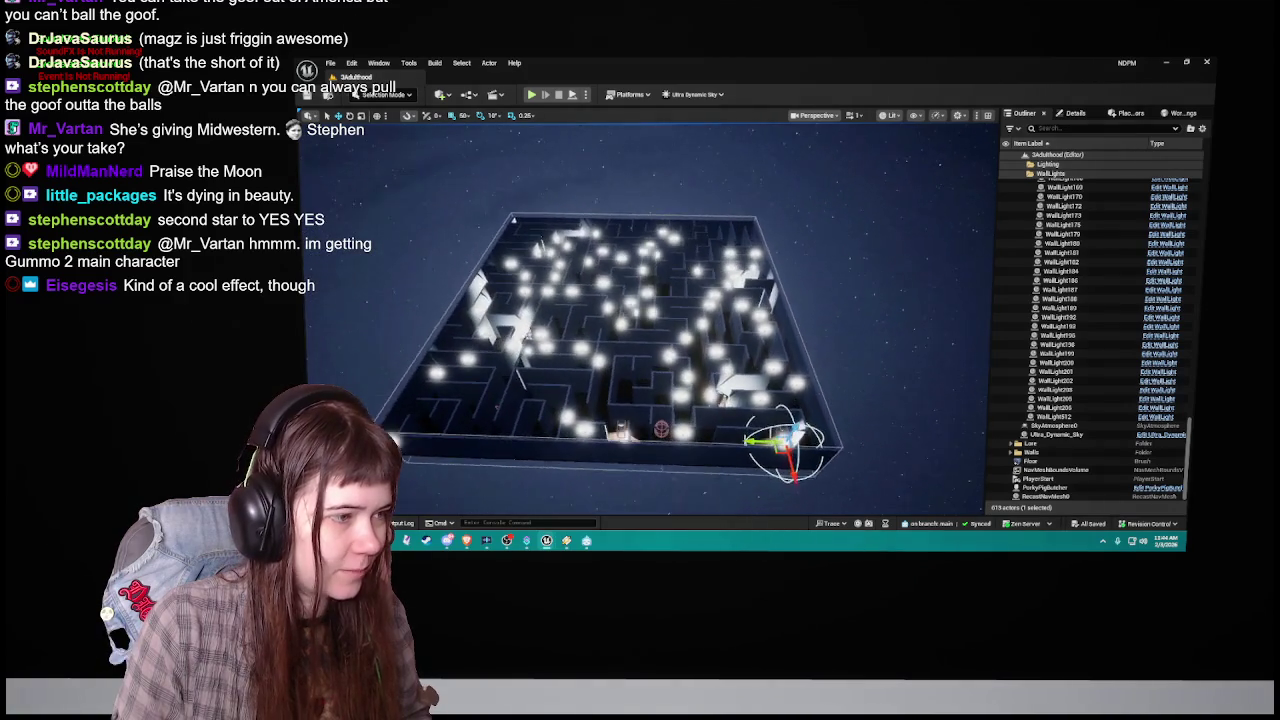
{"action": "left_click", "coordinate": [1074, 418], "text": "shift"}
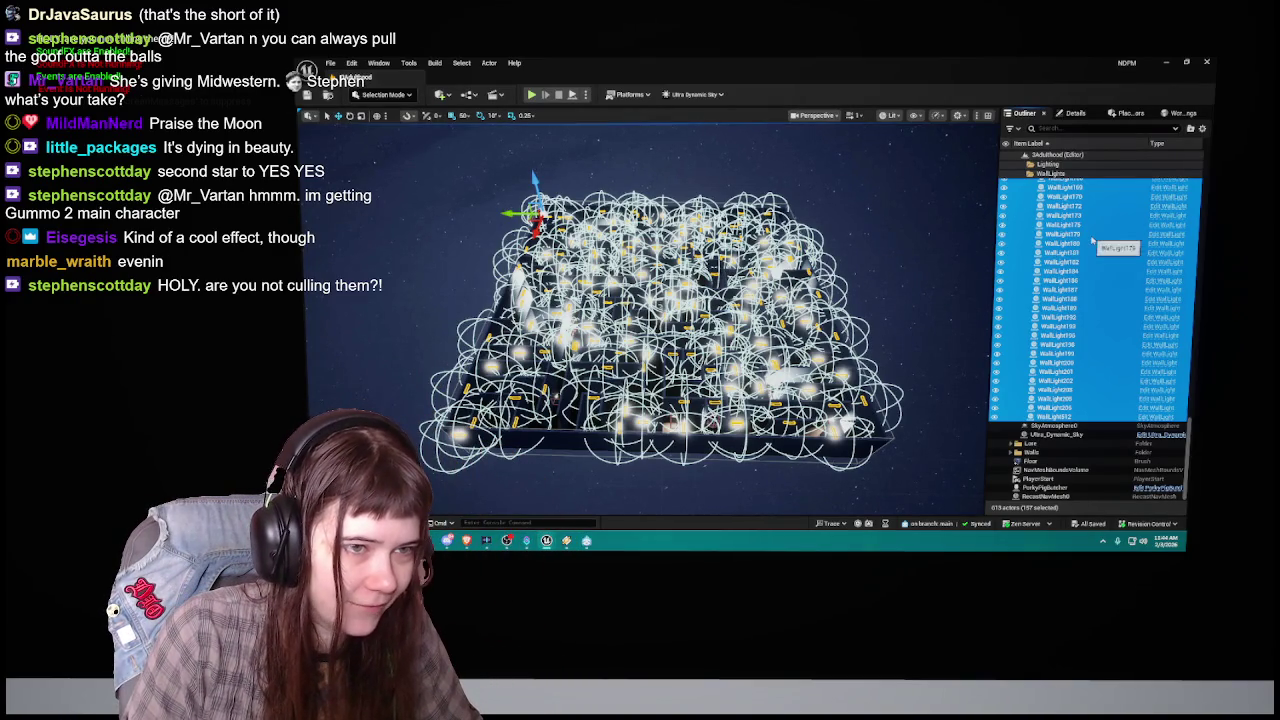
{"action": "scroll", "coordinate": [1010, 260], "scroll_direction": "up", "scroll_amount": 20}
{"action": "left_click", "coordinate": [1025, 192]}
{"action": "left_click", "coordinate": [1027, 192]}
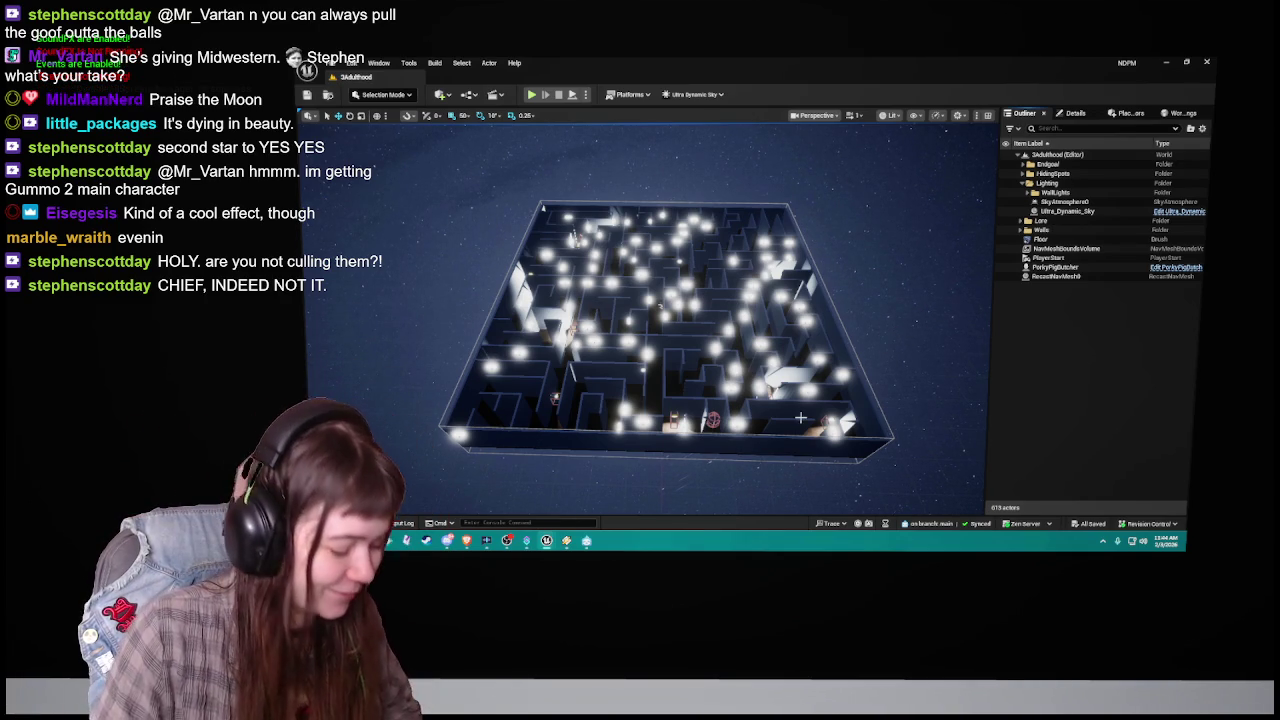
Step: Open 0Tutorial, then MainMenu, and select MainMenu's Ultra_Dynamic_Sky to inspect it
{"action": "key", "text": "ctrl+space"}
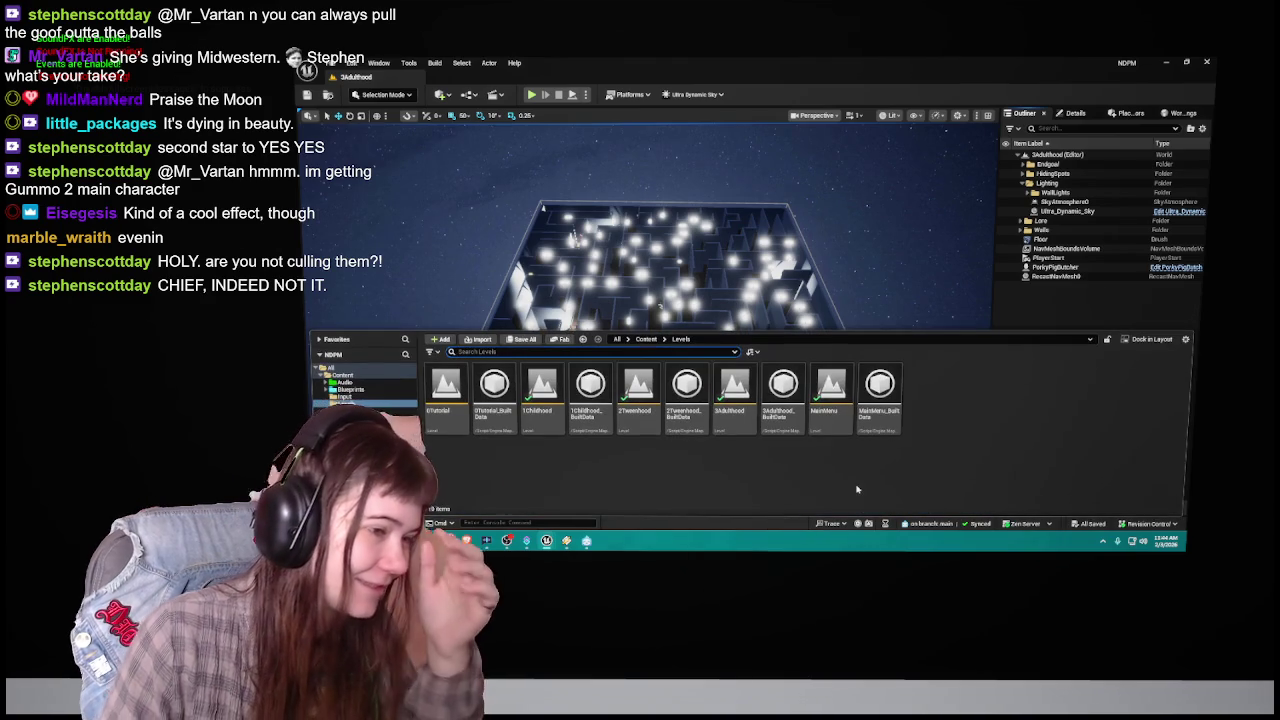
{"action": "double_click", "coordinate": [446, 390]}
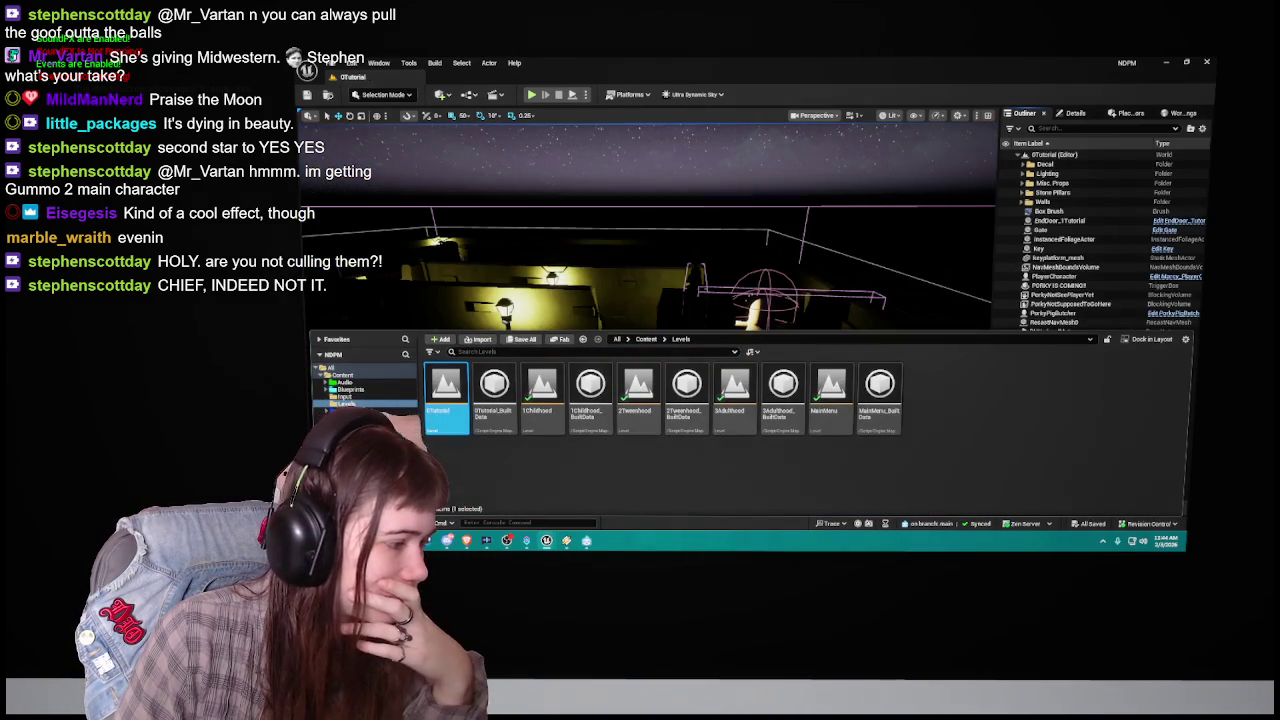
{"action": "key", "text": "ctrl+space"}
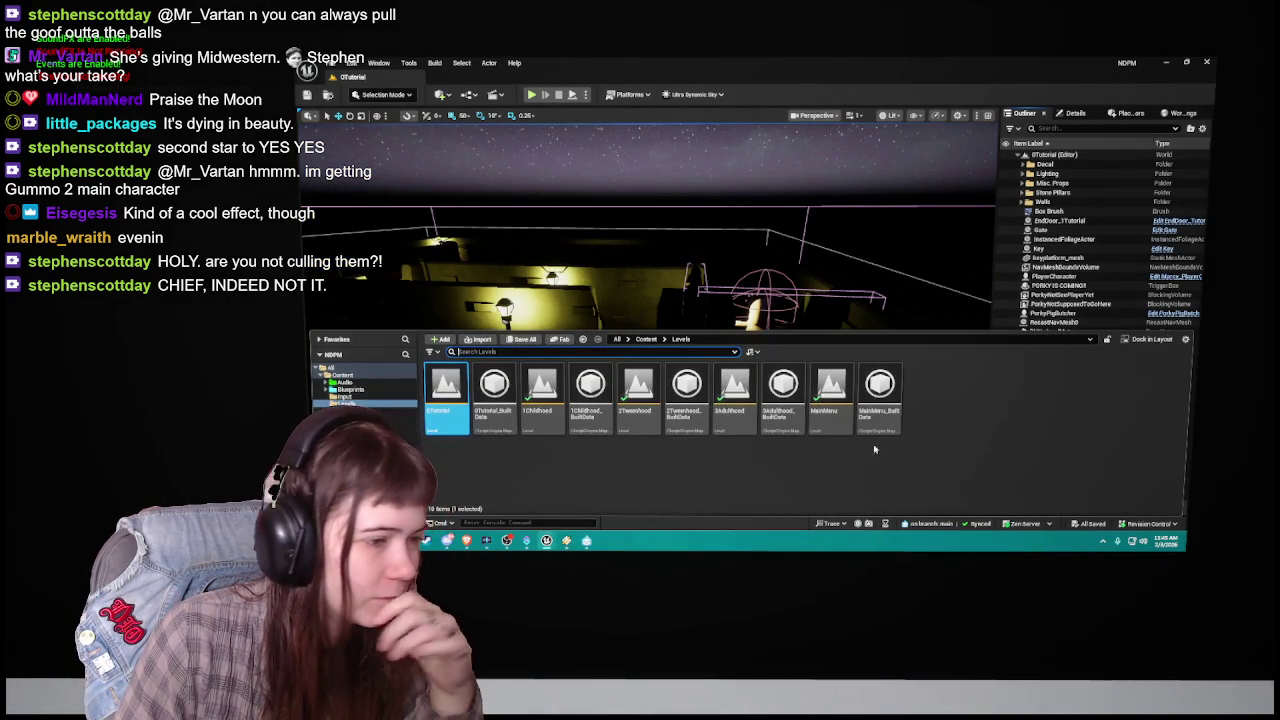
{"action": "double_click", "coordinate": [831, 395]}
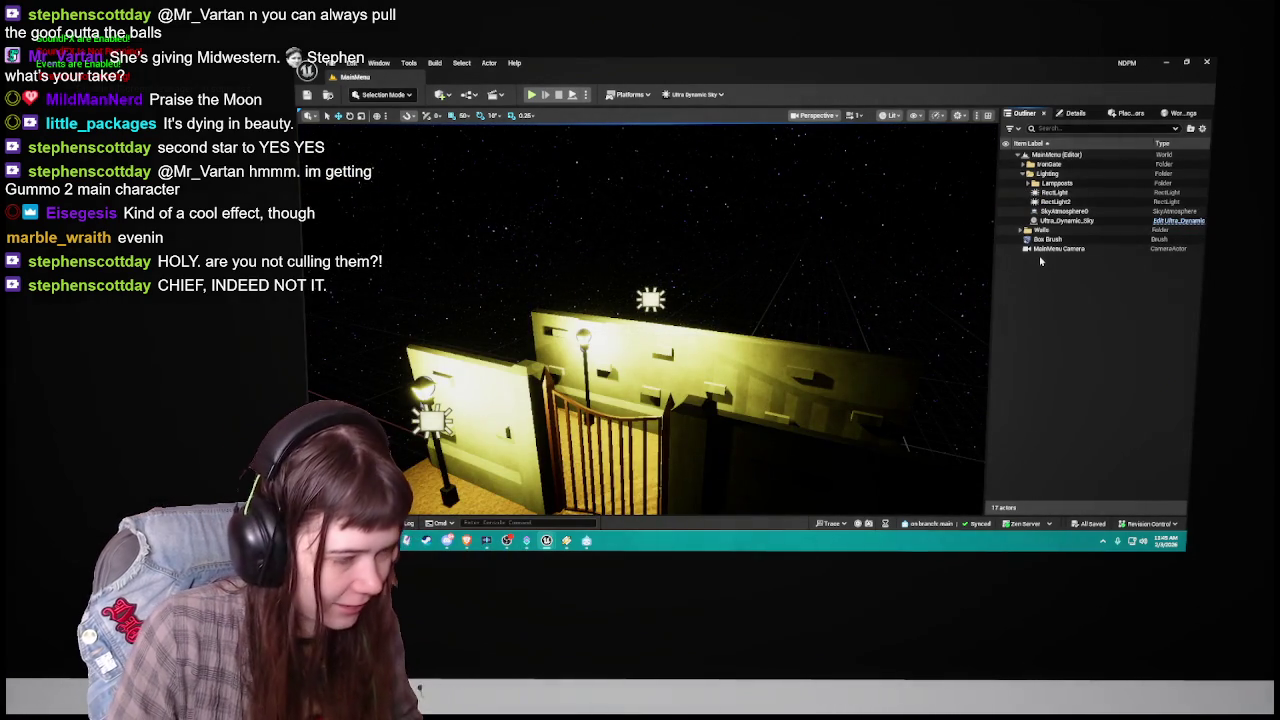
{"action": "mouse_move", "coordinate": [779, 289]}
{"action": "left_mouse_down"}
{"action": "mouse_move", "coordinate": [854, 274]}
{"action": "mouse_move", "coordinate": [819, 295]}
{"action": "mouse_move", "coordinate": [814, 268]}
{"action": "mouse_move", "coordinate": [816, 300]}
{"action": "mouse_move", "coordinate": [817, 286]}
{"action": "left_mouse_up"}
{"action": "left_click", "coordinate": [819, 304]}
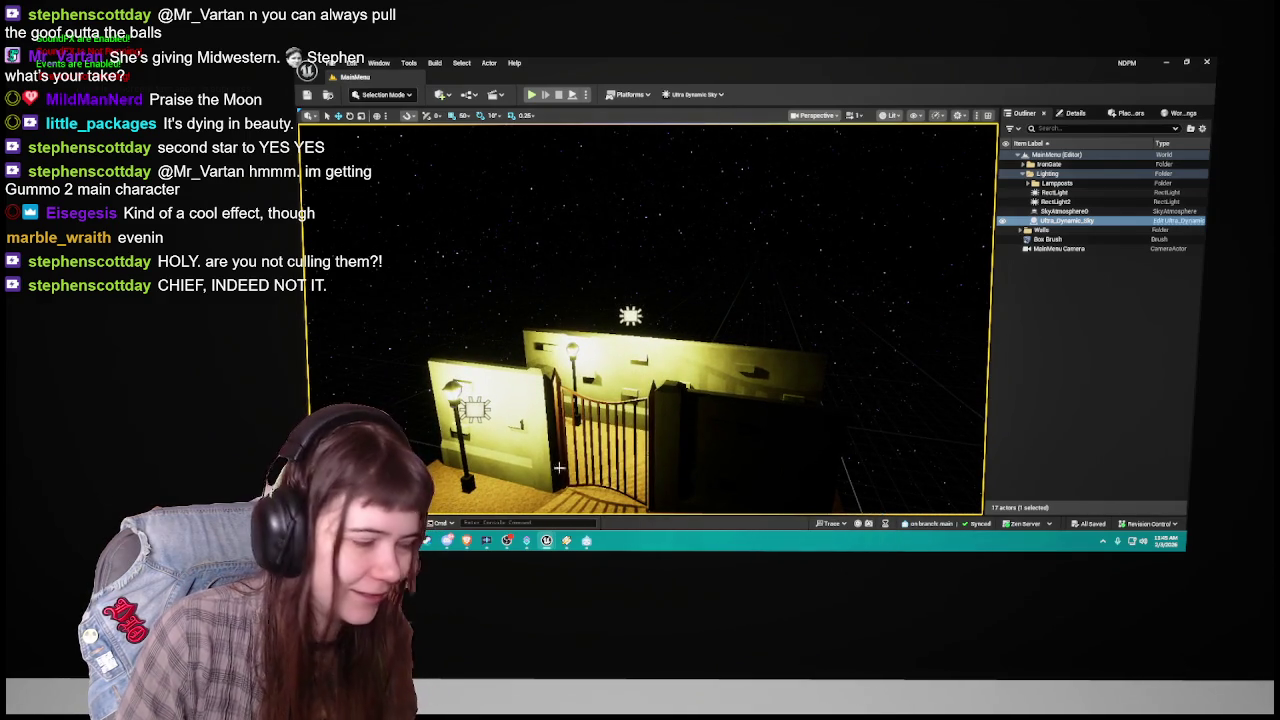
Step: Reopen the 0Tutorial level and list its lighting and sky actors
{"action": "key", "text": "ctrl+space"}
{"action": "double_click", "coordinate": [446, 390]}
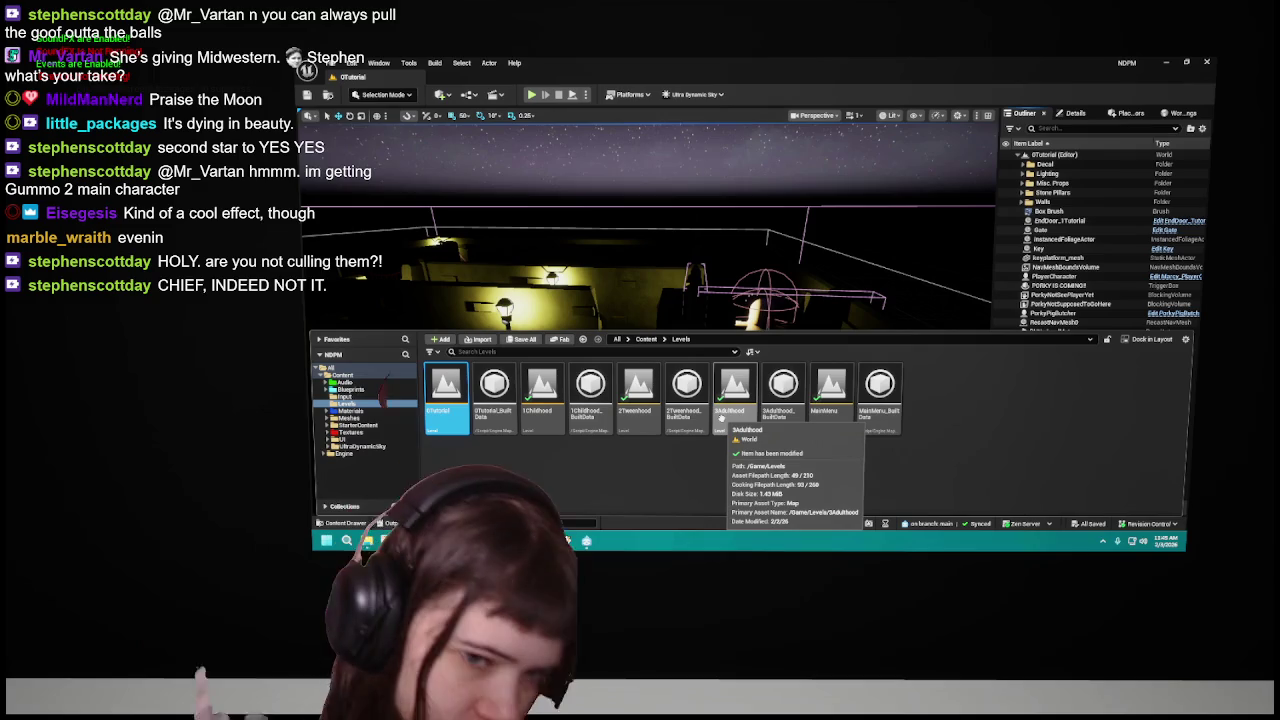
{"action": "key", "text": "ctrl+space"}
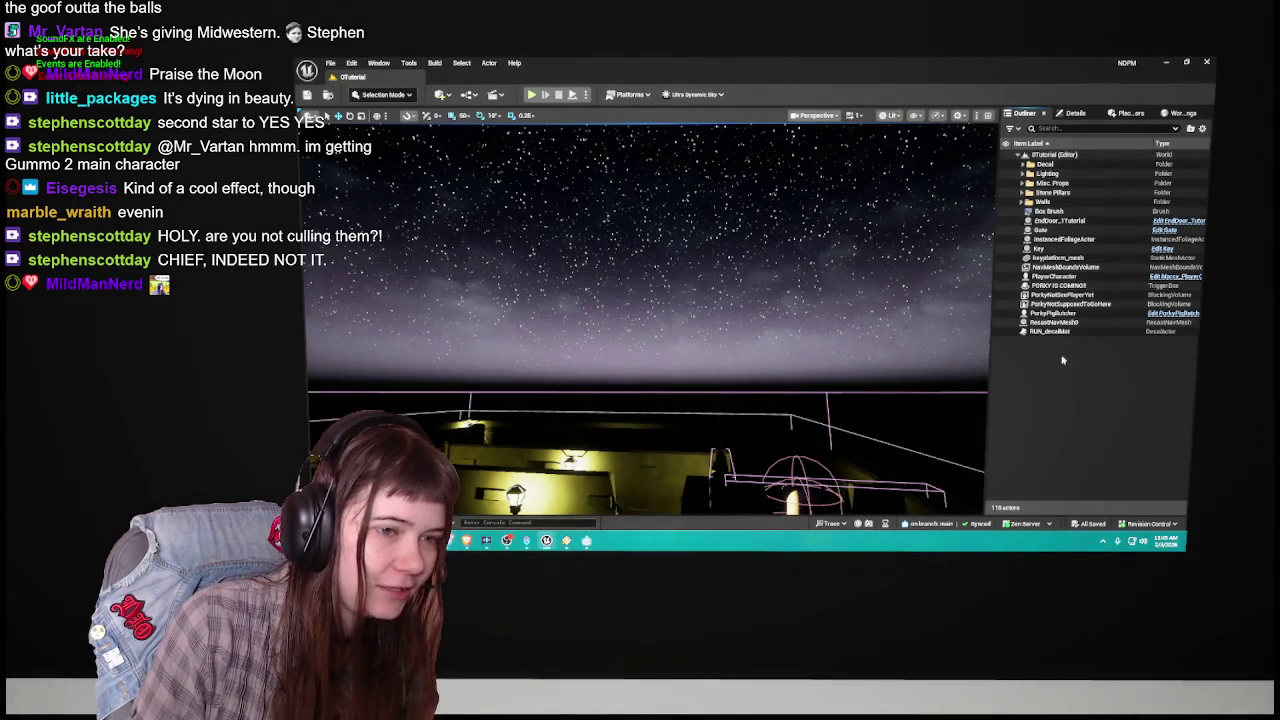
{"action": "left_click", "coordinate": [1021, 173]}
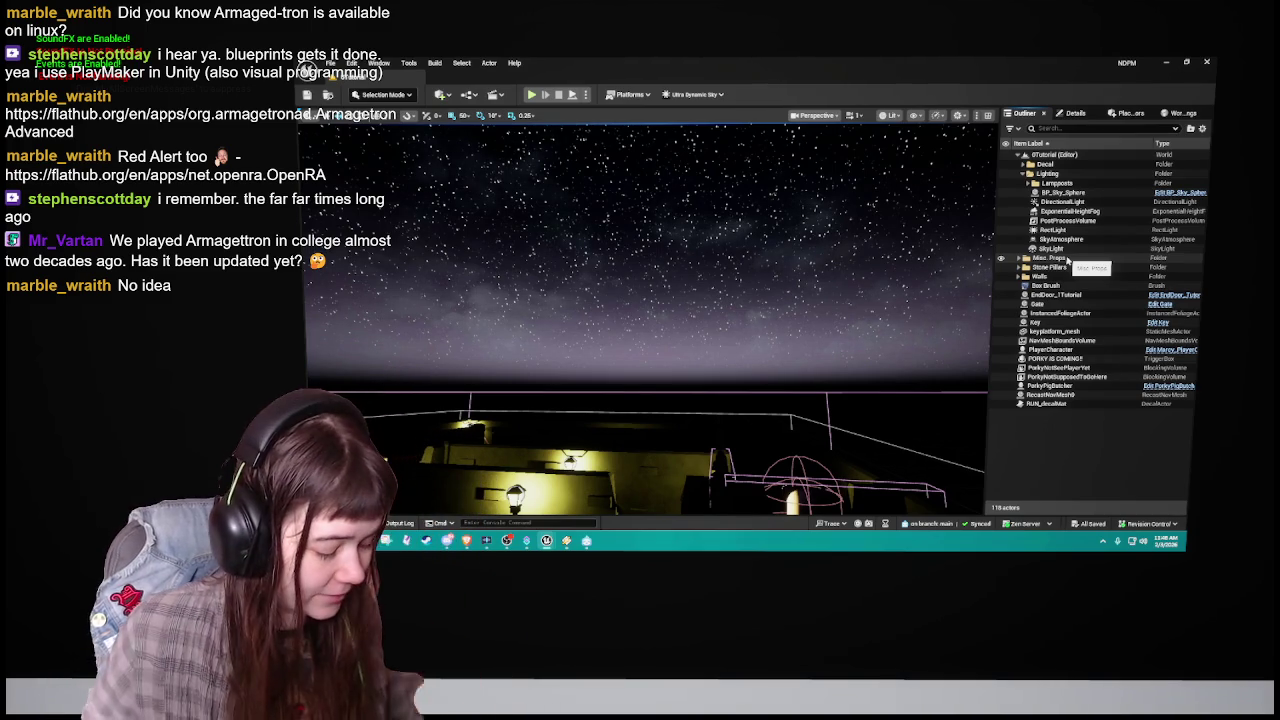
Step: Delete BP_Sky_Sphere, then DirectionalLight and ExponentialHeightFog from the Lighting folder
{"action": "mouse_move", "coordinate": [650, 300]}
{"action": "left_mouse_down"}
{"action": "mouse_move", "coordinate": [640, 275]}
{"action": "mouse_move", "coordinate": [660, 300]}
{"action": "mouse_move", "coordinate": [660, 332]}
{"action": "left_mouse_up"}
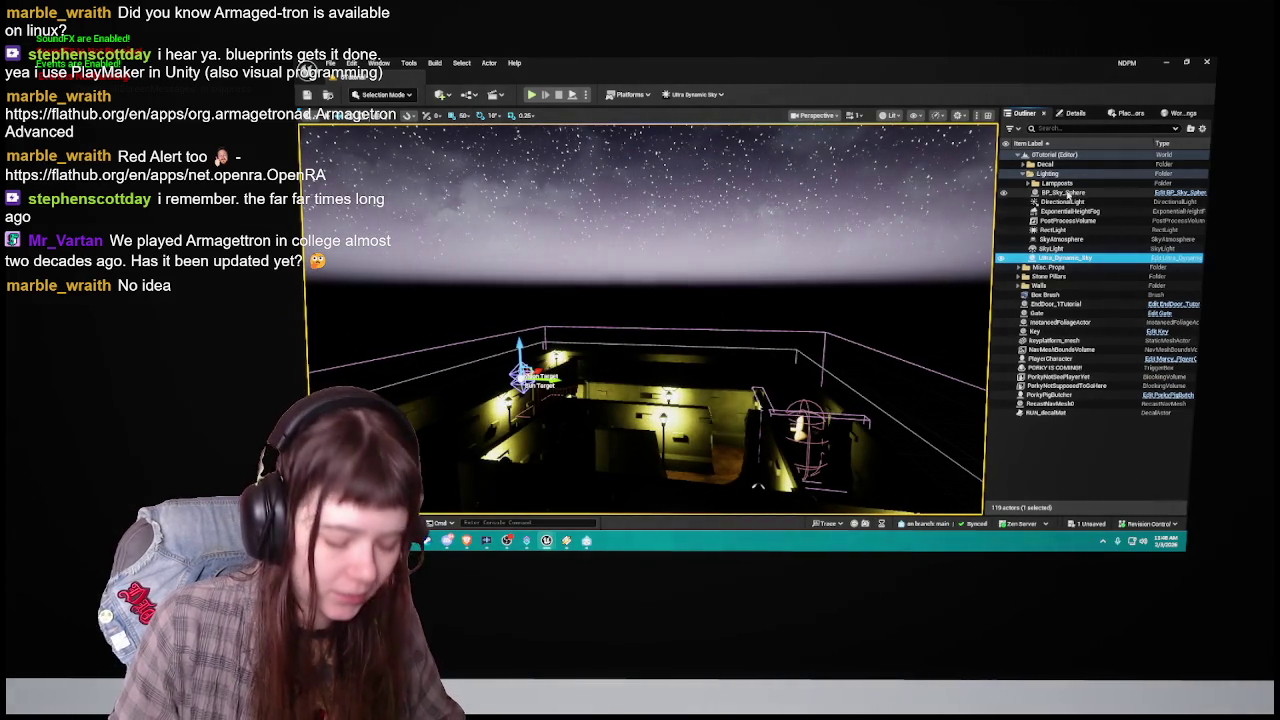
{"action": "left_click", "coordinate": [1062, 192]}
{"action": "key", "text": "Delete"}
{"action": "left_click_drag", "start_coordinate": [841, 293], "coordinate": [841, 283]}
{"action": "left_click", "coordinate": [1062, 192]}
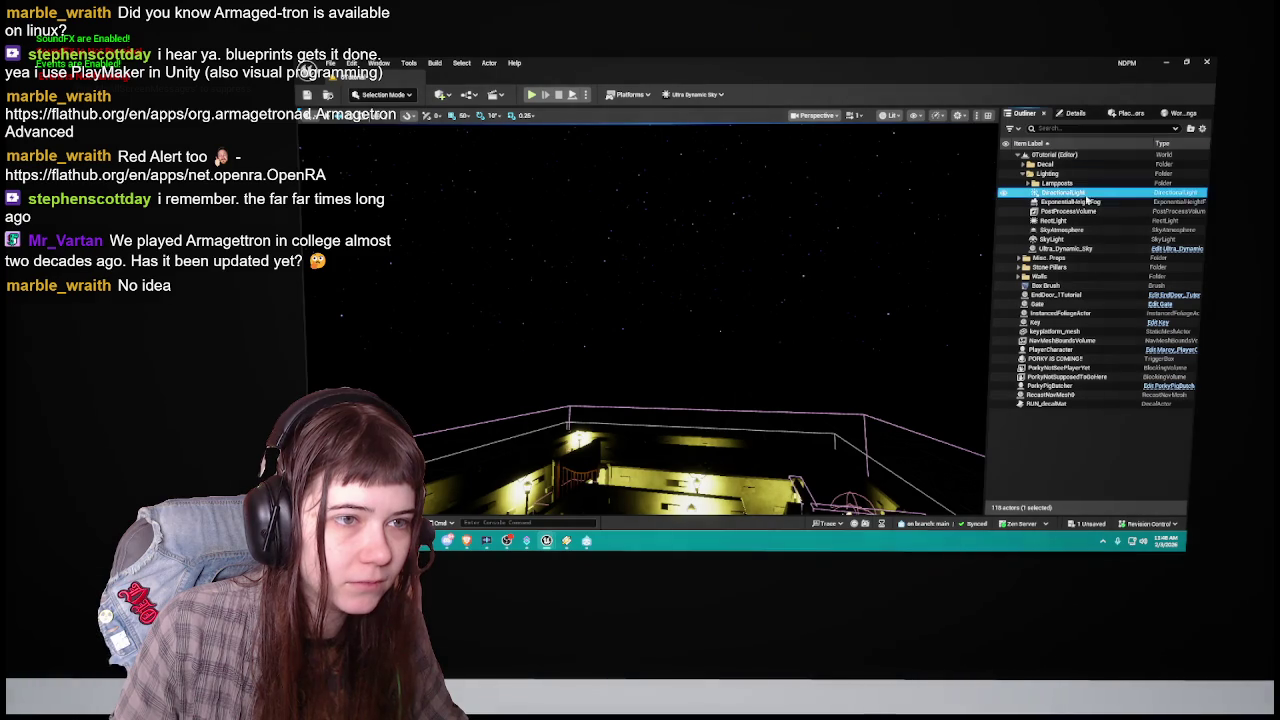
{"action": "left_click", "coordinate": [1062, 201], "text": "ctrl"}
{"action": "key", "text": "Delete"}
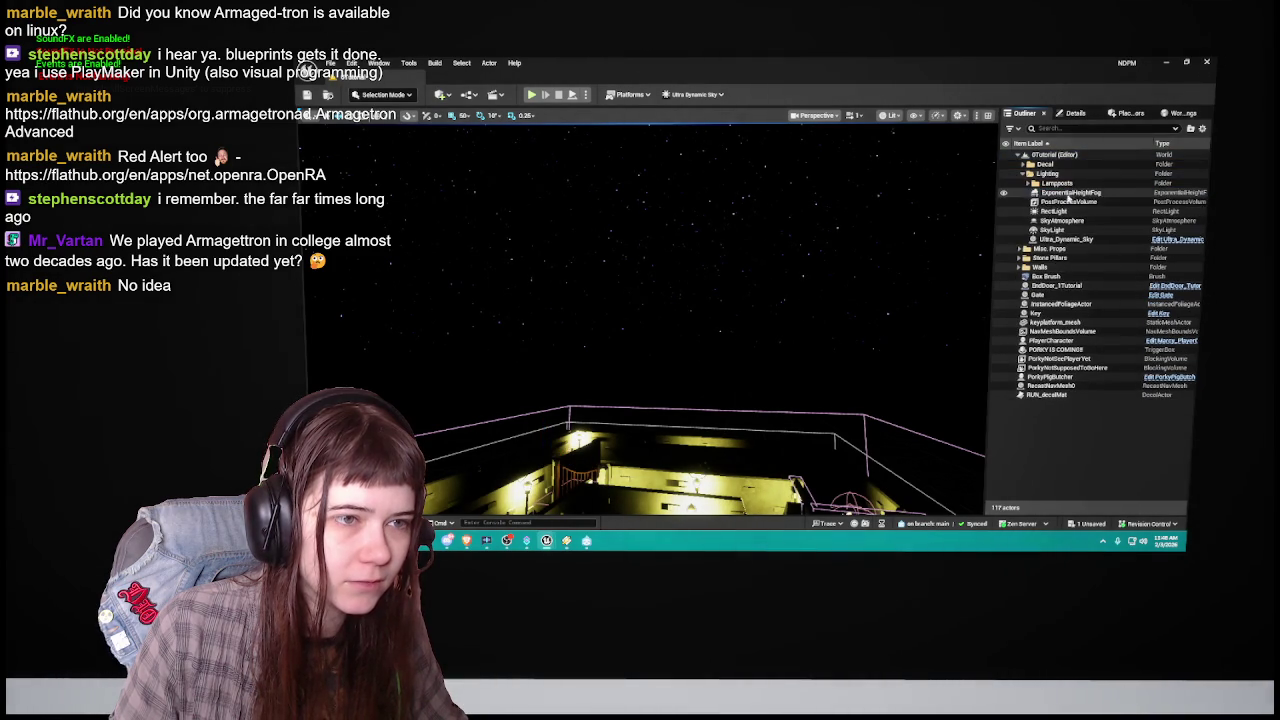
Step: Focus on the PostProcessVolume and show its exposure properties
{"action": "double_click", "coordinate": [1062, 192]}
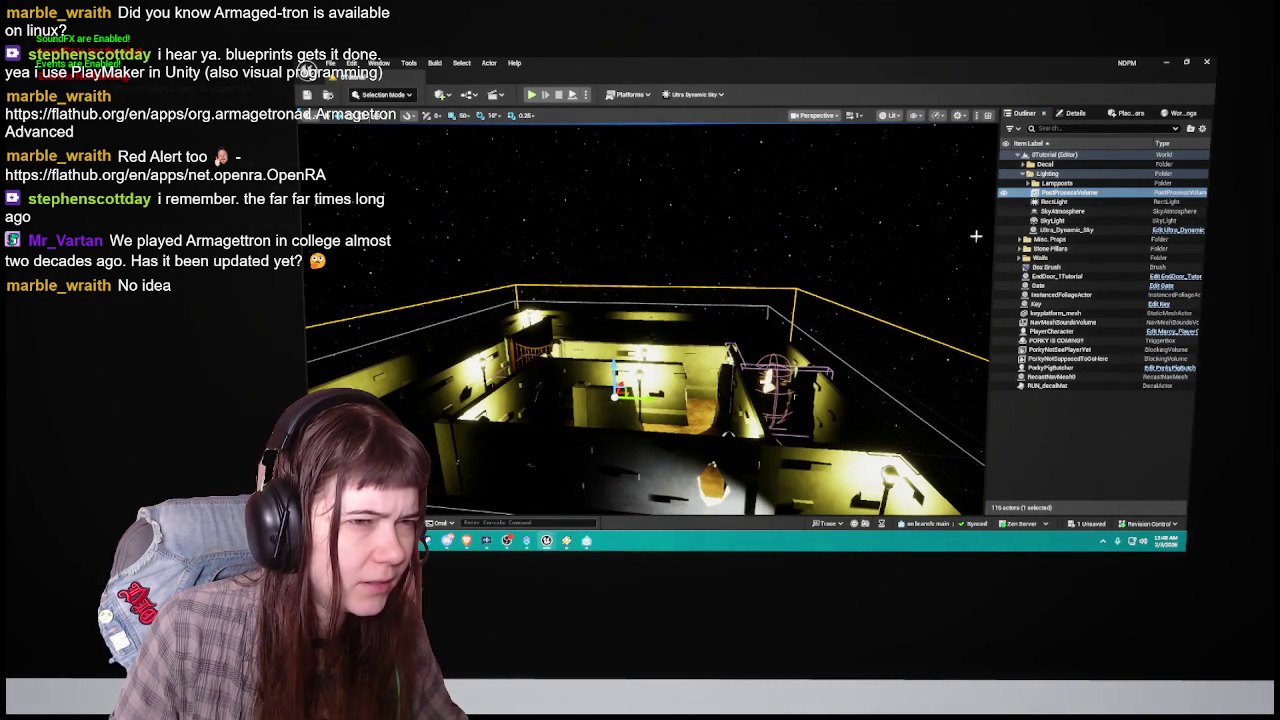
{"action": "left_click", "coordinate": [1004, 194]}
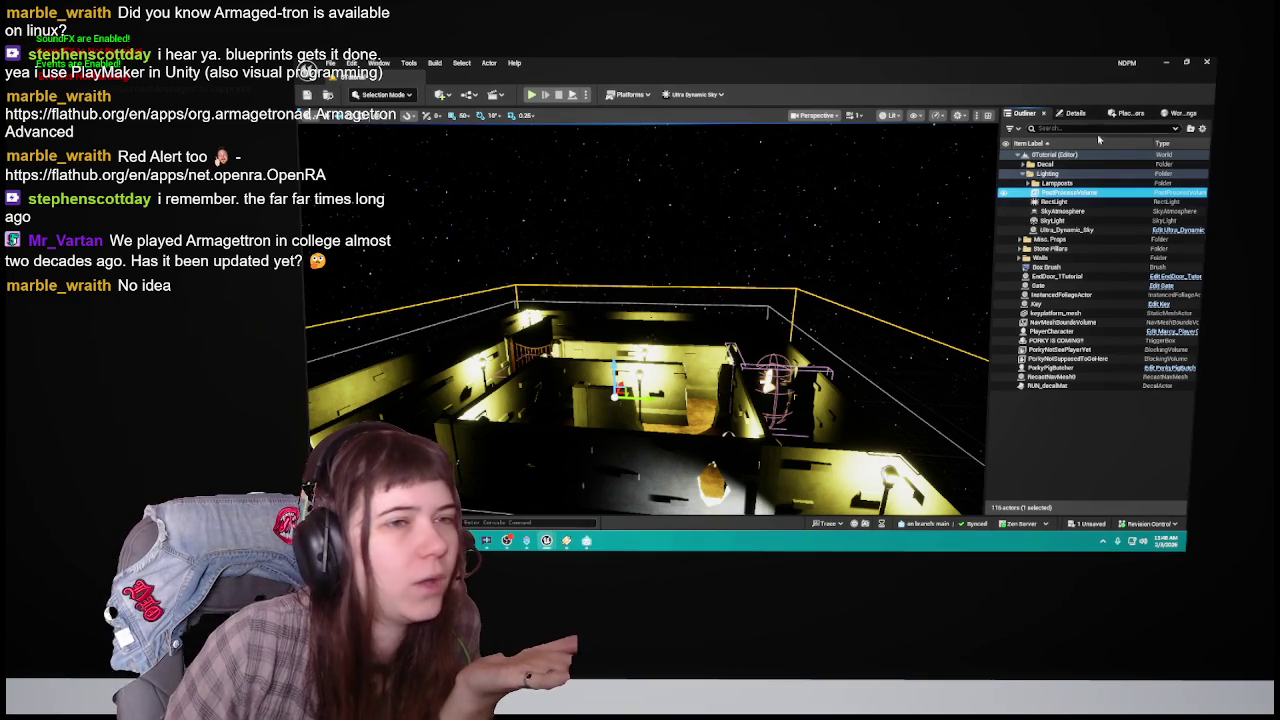
{"action": "left_click", "coordinate": [1075, 113]}
Step: Delete PostProcessVolume and SkyLight, leaving Lampposts, RectLight, SkyAtmosphere and Ultra_Dynamic_Sky
{"action": "scroll", "coordinate": [1073, 389], "scroll_direction": "up", "scroll_amount": 10}
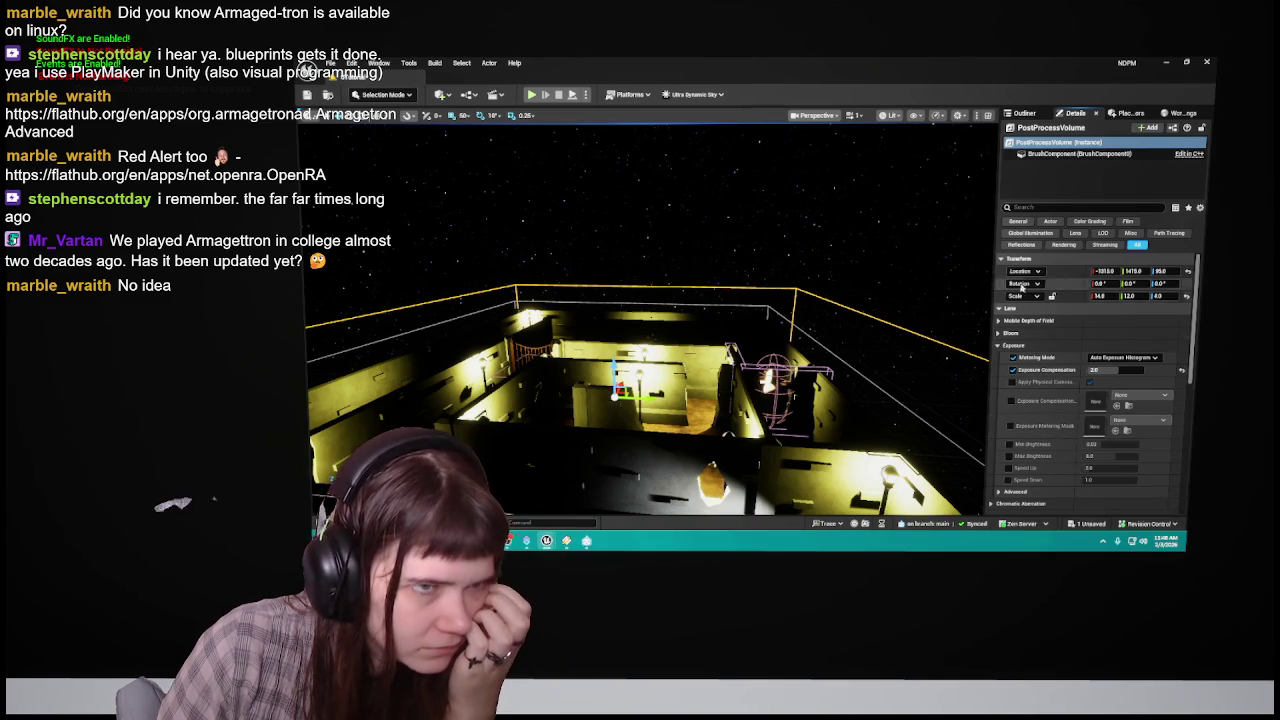
{"action": "left_click", "coordinate": [1024, 112]}
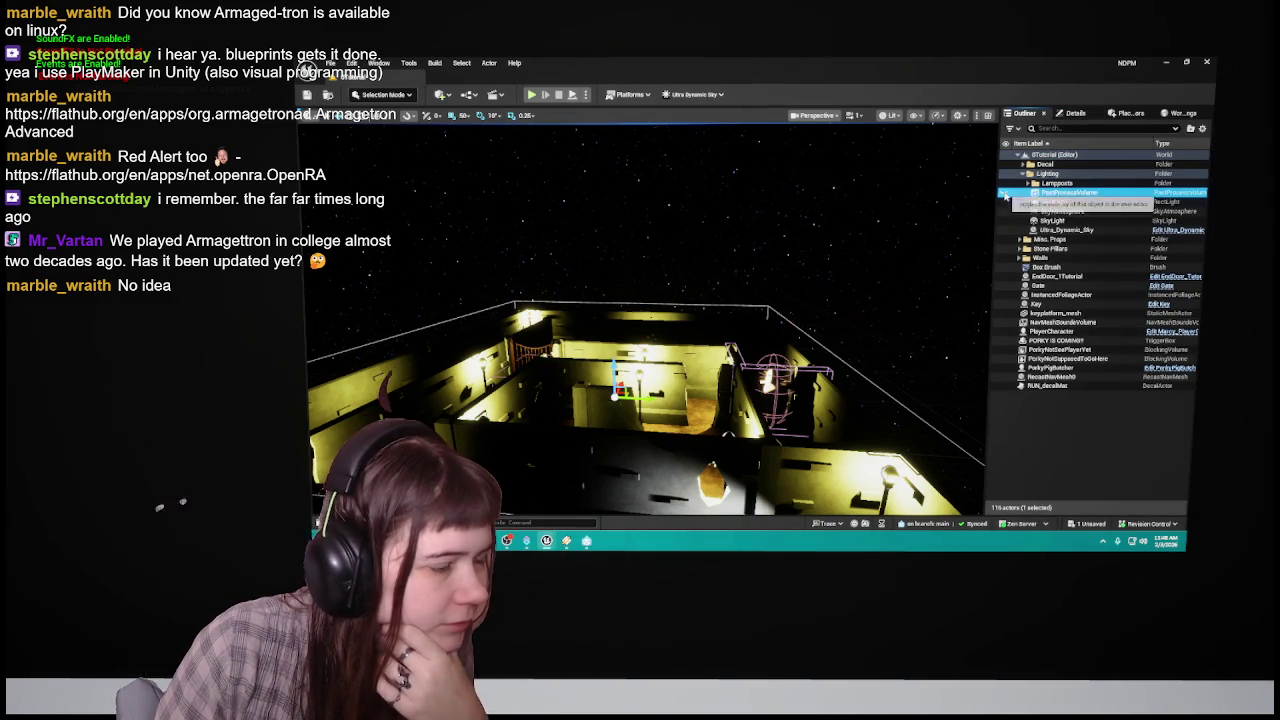
{"action": "key", "text": "F2"}
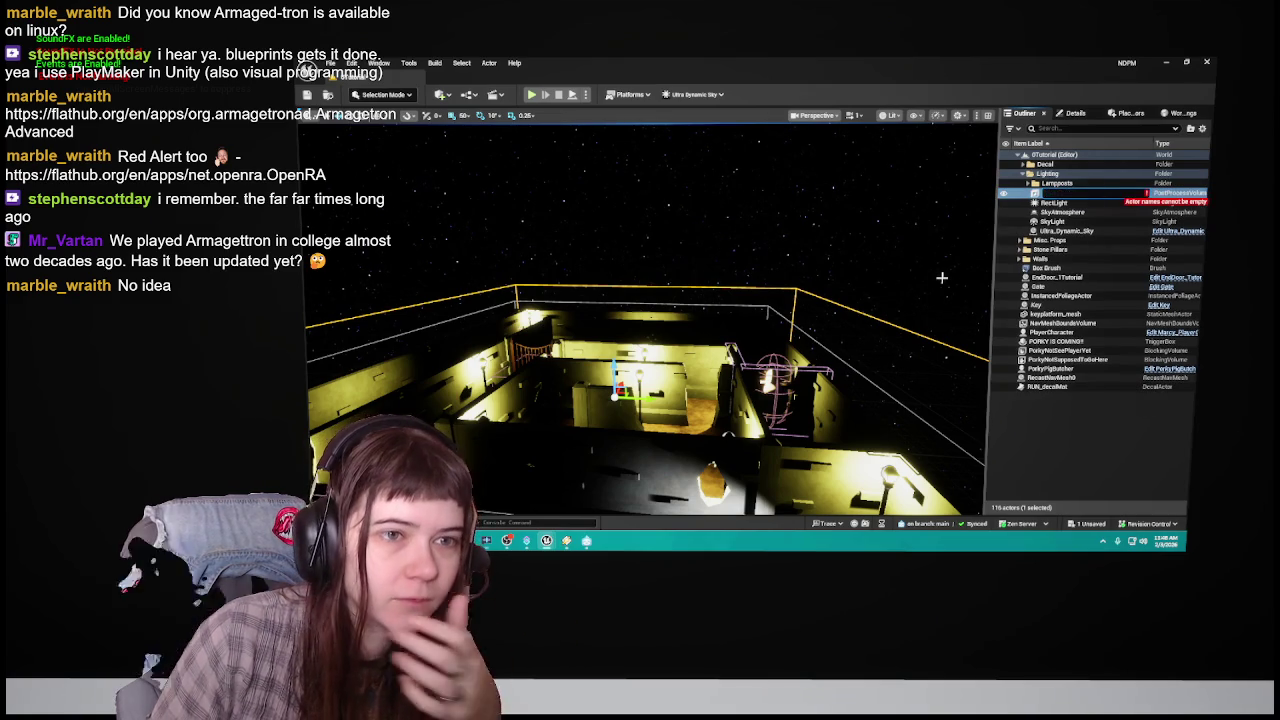
{"action": "key", "text": "Return"}
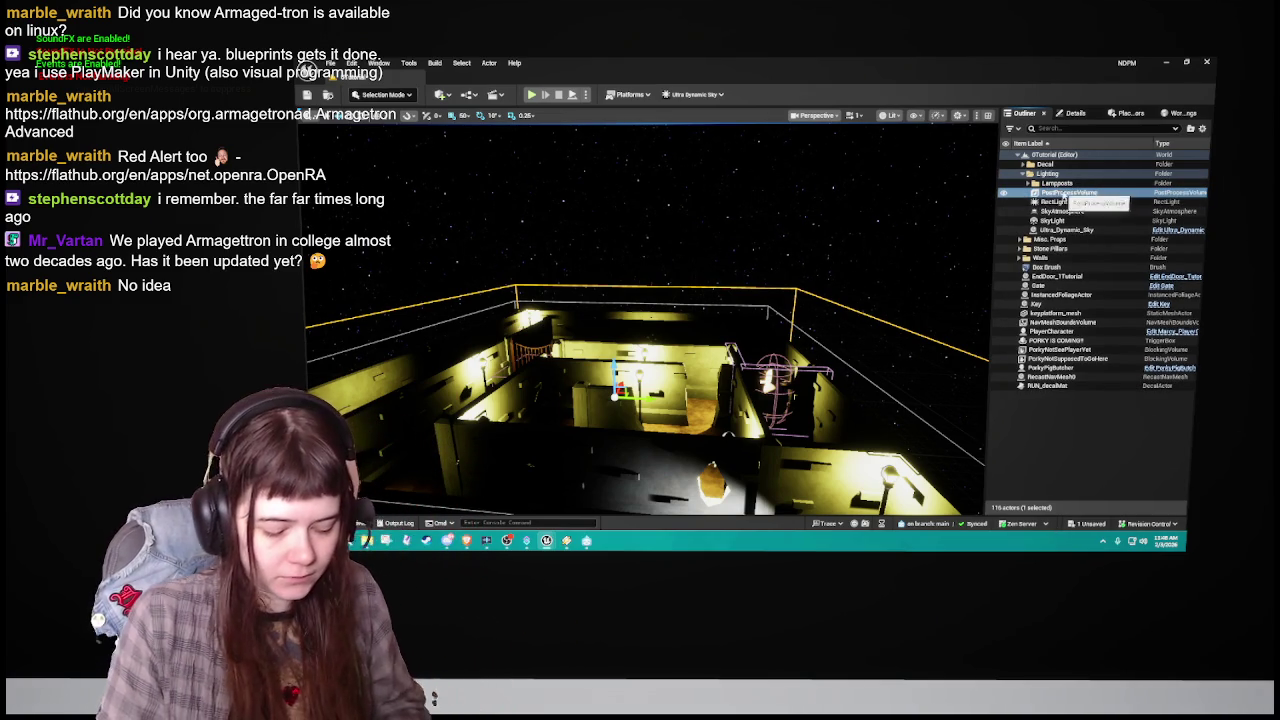
{"action": "key", "text": "Delete"}
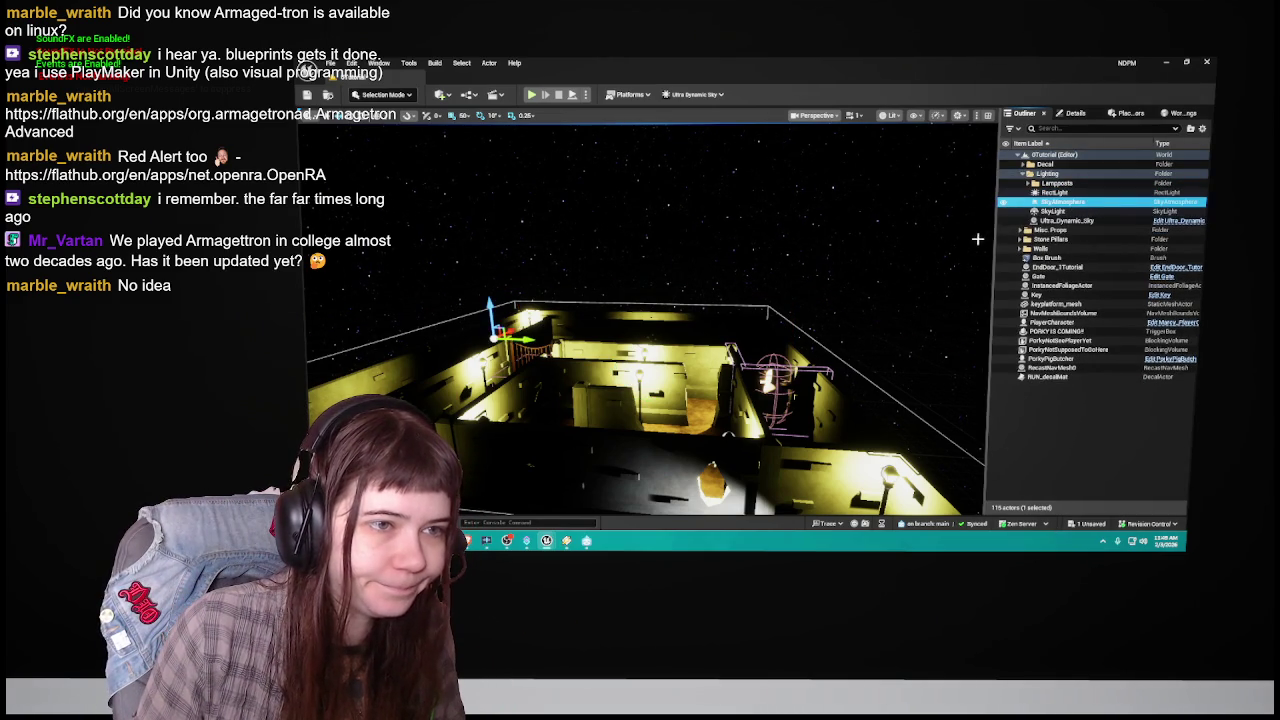
{"action": "left_click", "coordinate": [1050, 211]}
{"action": "key", "text": "Delete"}
{"action": "left_click", "coordinate": [1045, 192]}
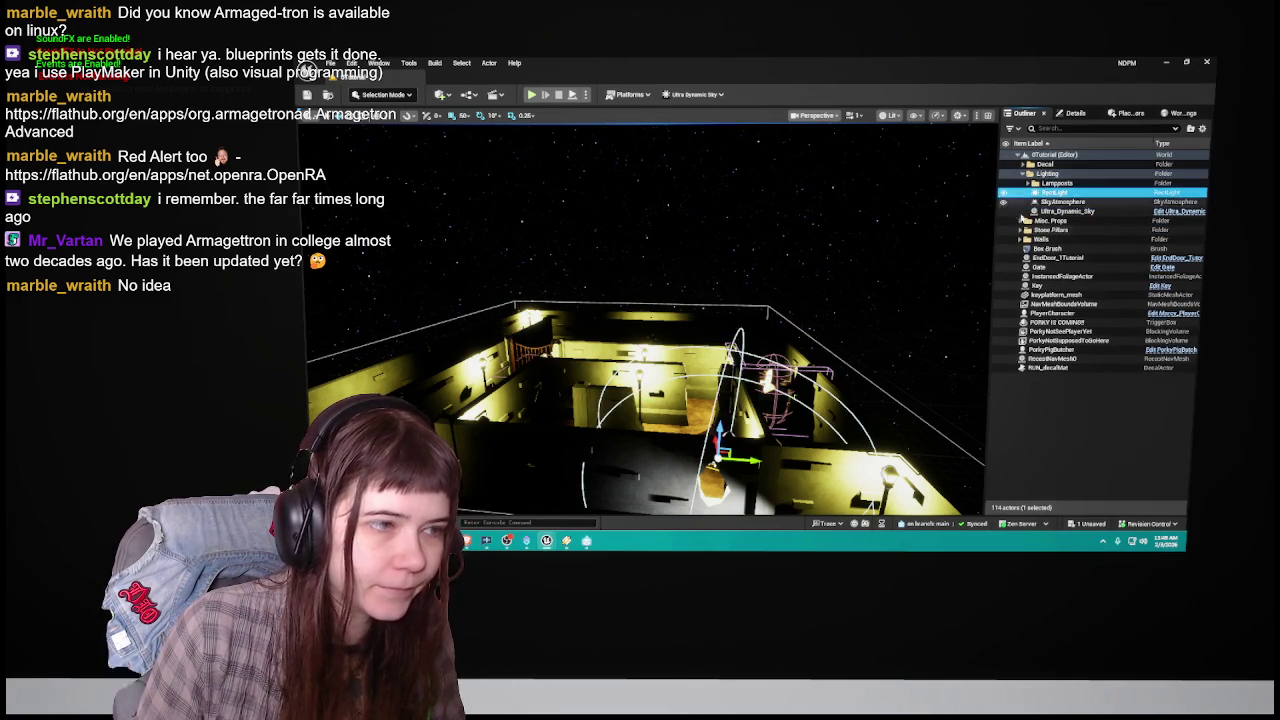
{"action": "mouse_move", "coordinate": [863, 321]}
{"action": "left_mouse_down"}
{"action": "mouse_move", "coordinate": [863, 360]}
{"action": "mouse_move", "coordinate": [863, 255]}
{"action": "mouse_move", "coordinate": [846, 224]}
{"action": "mouse_move", "coordinate": [846, 450]}
{"action": "left_mouse_up"}
Step: Deselect RectLight, tilt the view to show more night sky, and minimise the editor
{"action": "left_click", "coordinate": [1069, 439]}
{"action": "mouse_move", "coordinate": [848, 369]}
{"action": "left_mouse_down"}
{"action": "mouse_move", "coordinate": [848, 355]}
{"action": "mouse_move", "coordinate": [848, 369]}
{"action": "left_mouse_up"}
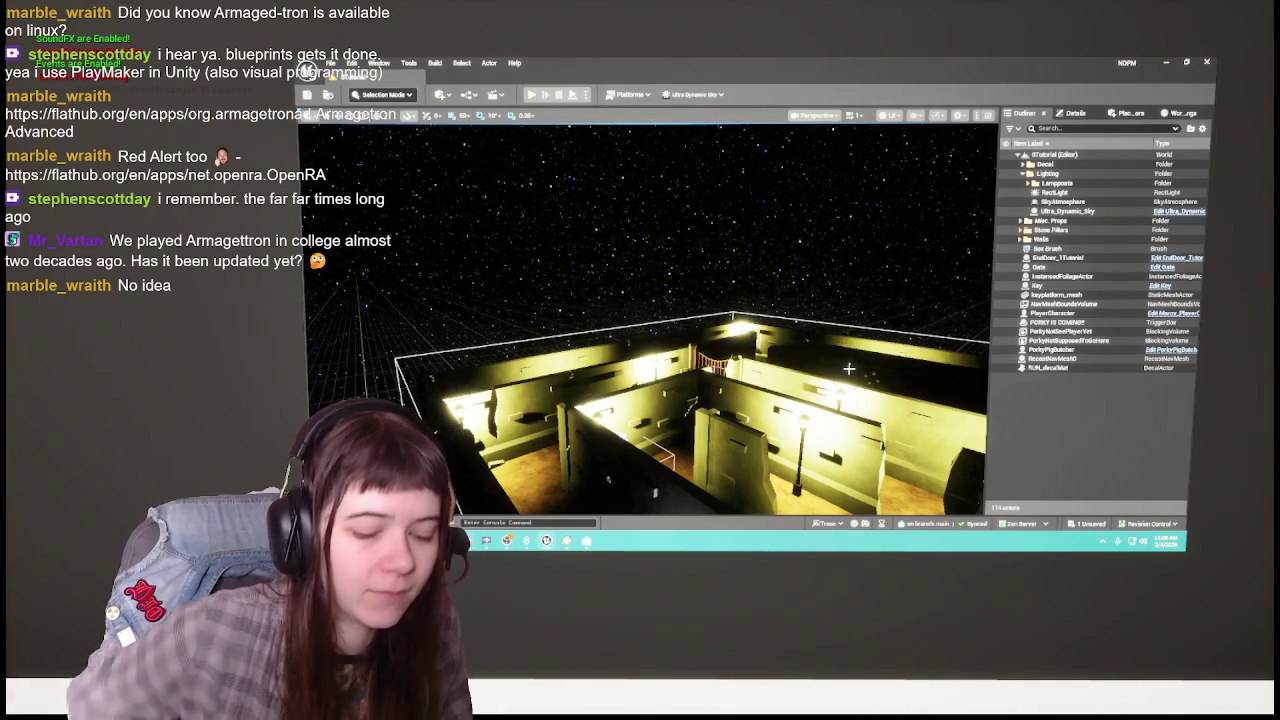
{"action": "left_click", "coordinate": [1162, 66]}
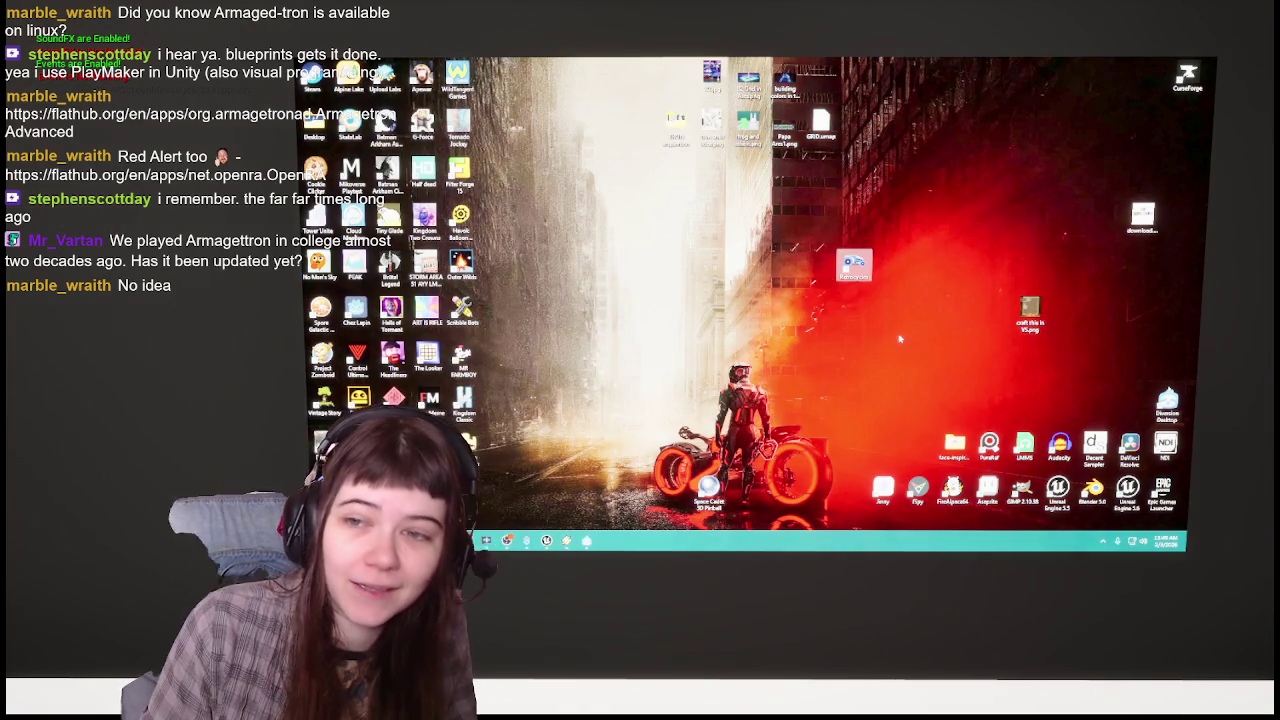
Step: Move a stray desktop icon to the top row and restore the Unreal Editor window
{"action": "left_click_drag", "start_coordinate": [862, 268], "coordinate": [682, 82]}
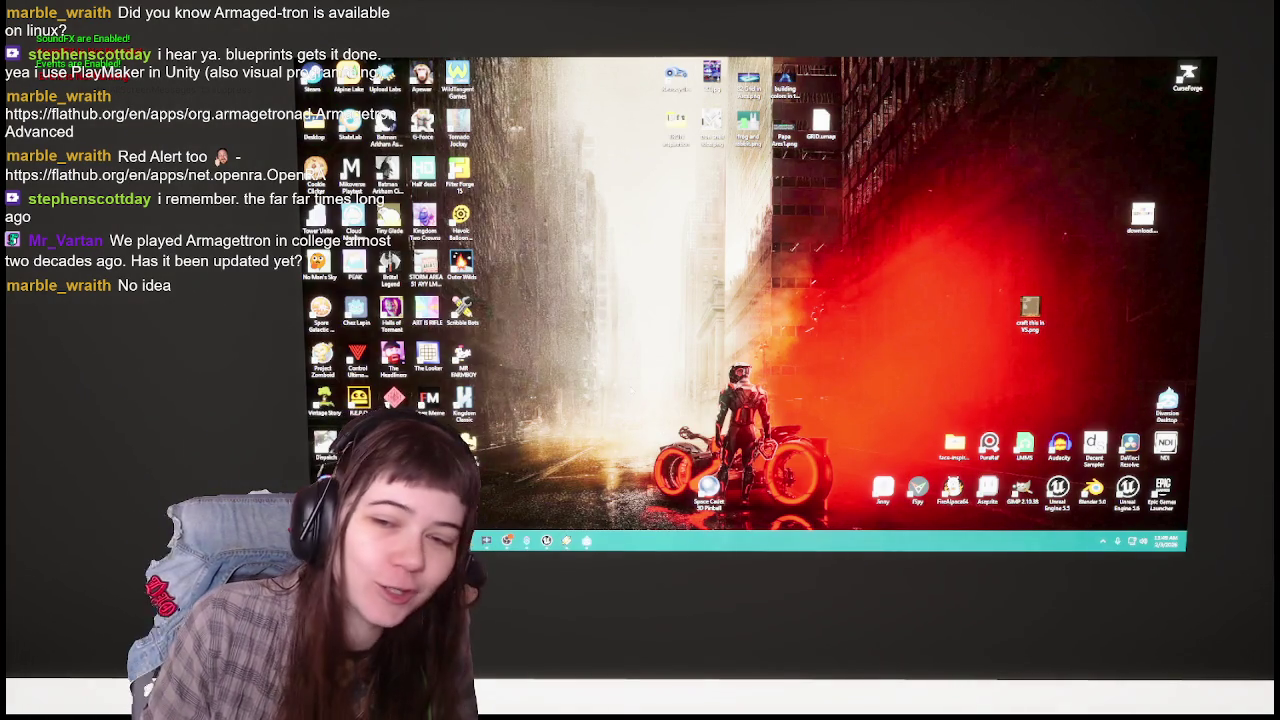
{"action": "mouse_move", "coordinate": [550, 540]}
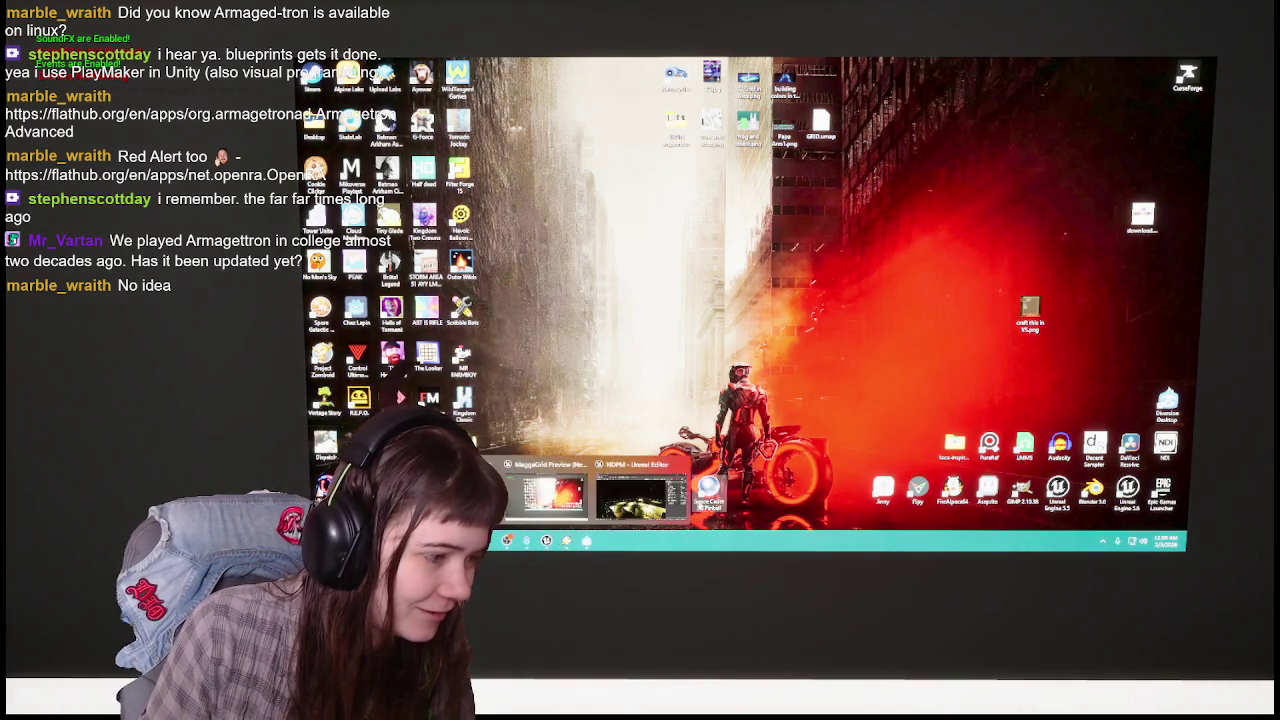
{"action": "left_click", "coordinate": [660, 488]}
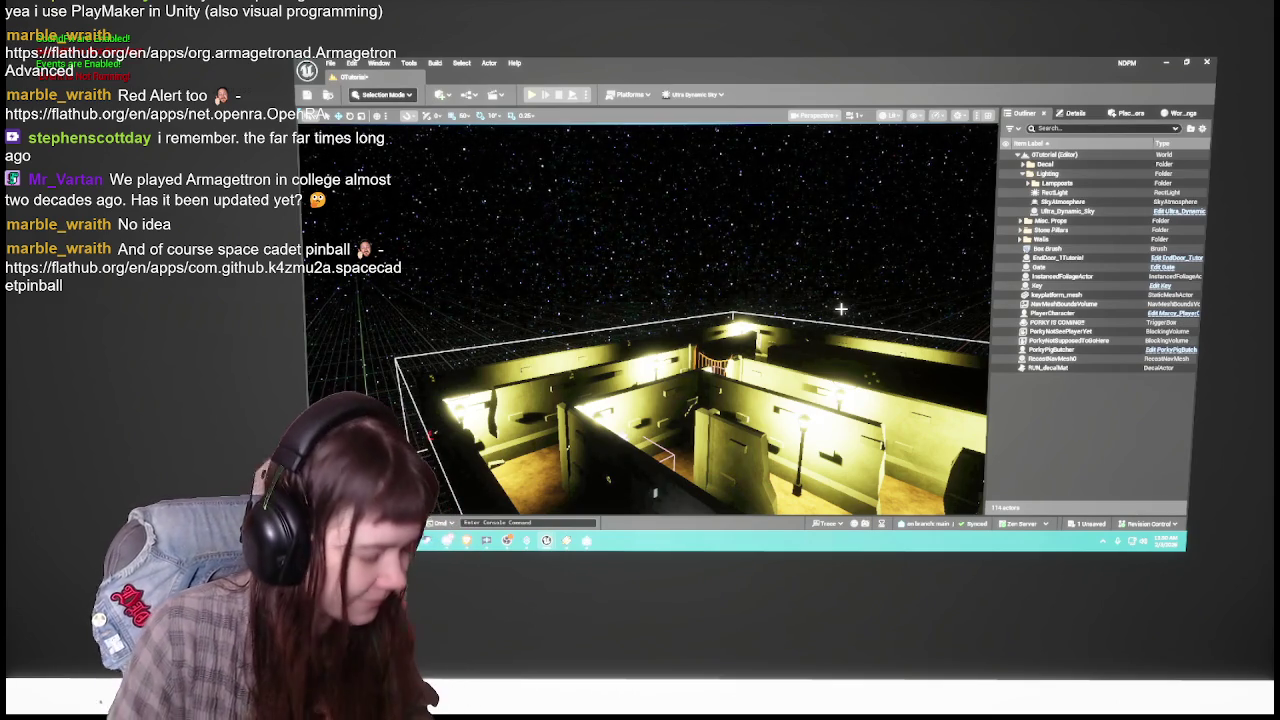
Step: Fly the camera closer, looking down on the maze, and select Ultra_Dynamic_Sky
{"action": "left_click_drag", "start_coordinate": [823, 309], "coordinate": [834, 291]}
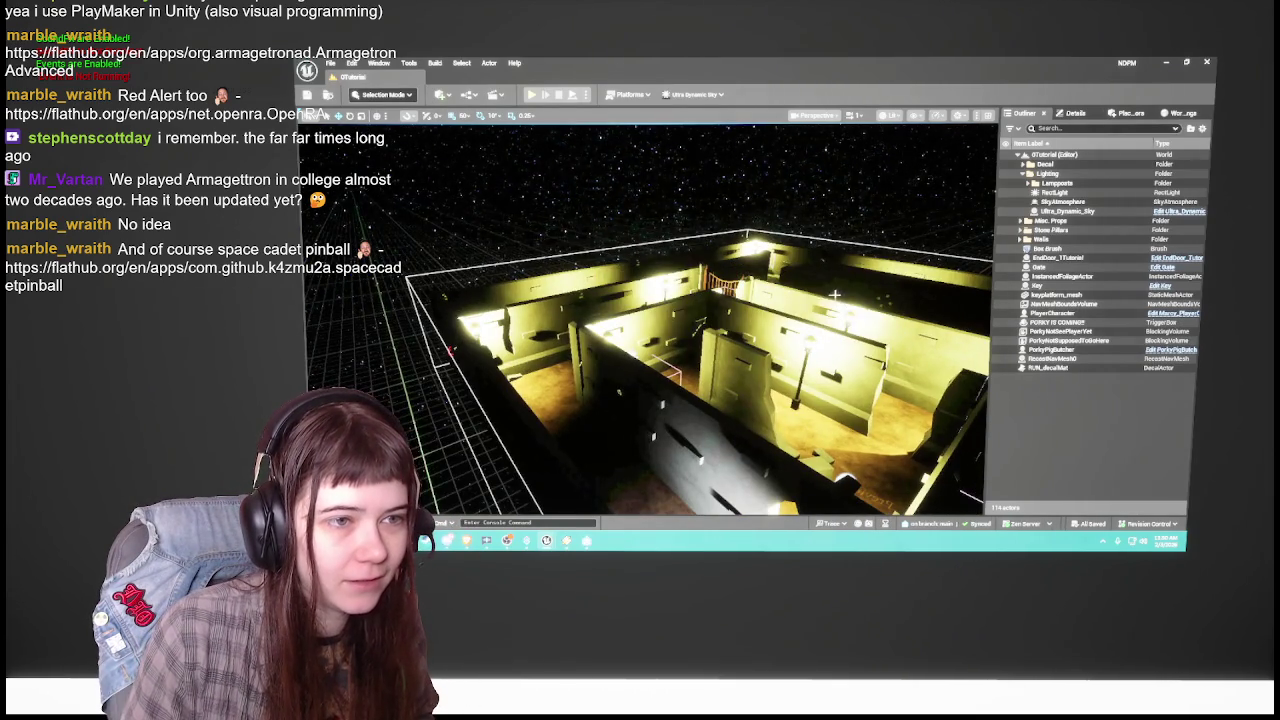
{"action": "left_click", "coordinate": [1068, 211]}
Step: Frame the Ultra_Dynamic_Sky actor and bring up its Details properties
{"action": "key", "text": "f"}
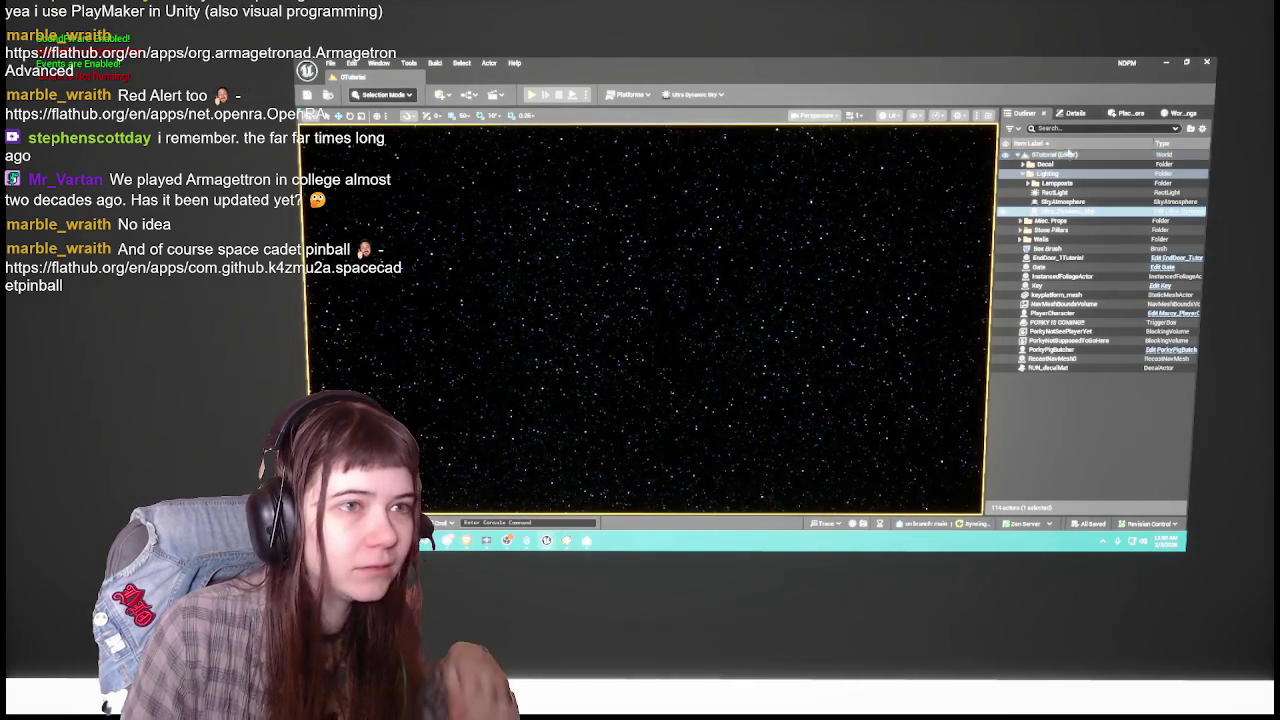
{"action": "left_click", "coordinate": [1075, 112]}
{"action": "scroll", "coordinate": [814, 357], "scroll_direction": "down", "scroll_amount": 5}
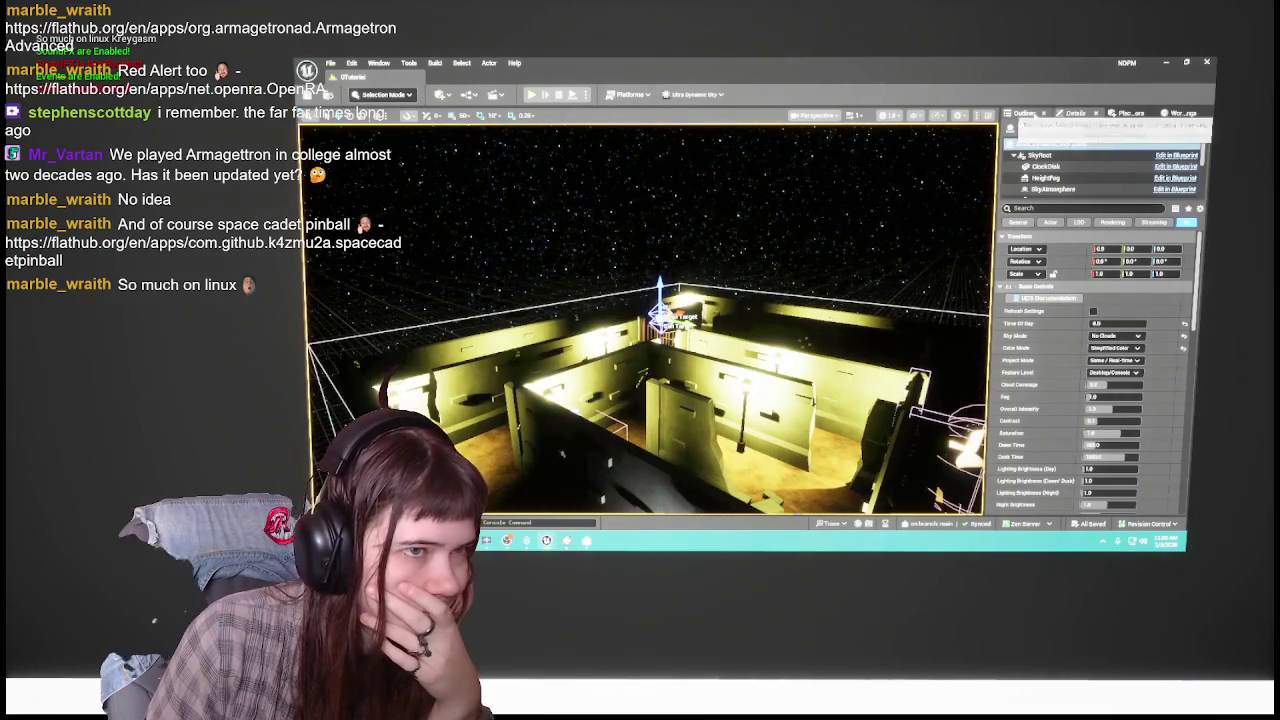
{"action": "left_click", "coordinate": [1030, 118]}
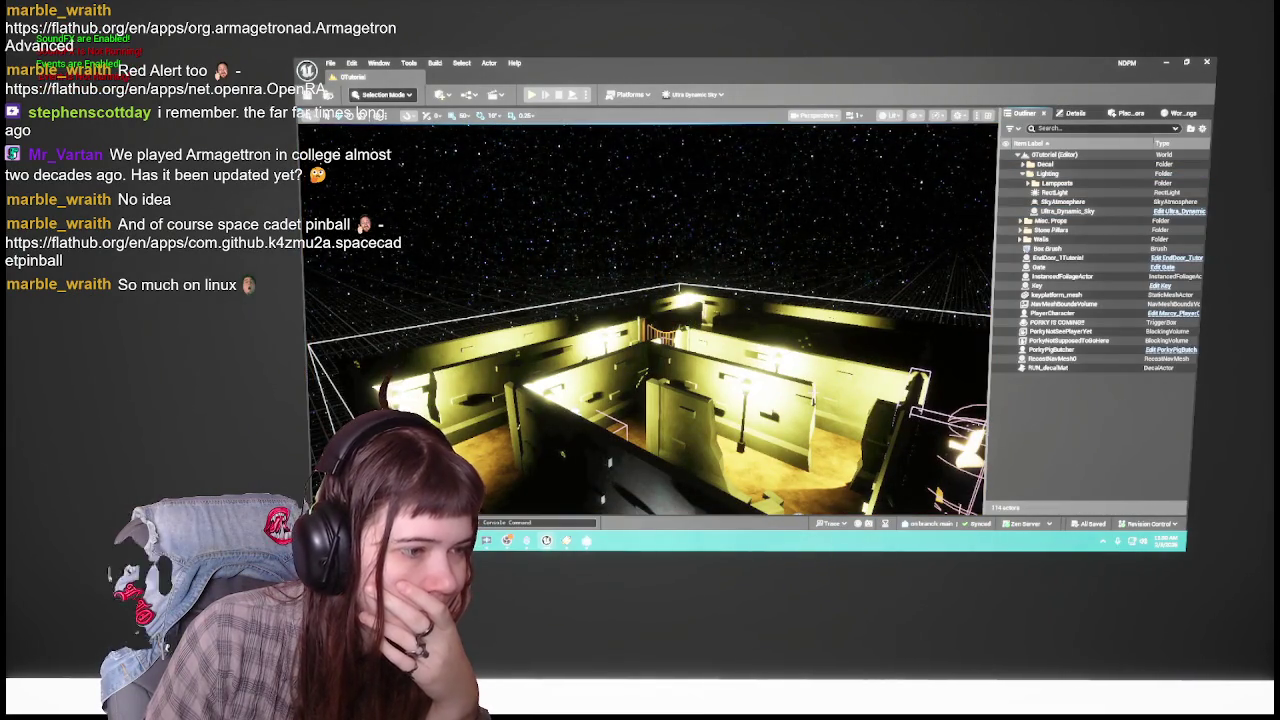
{"action": "left_click", "coordinate": [1051, 212]}
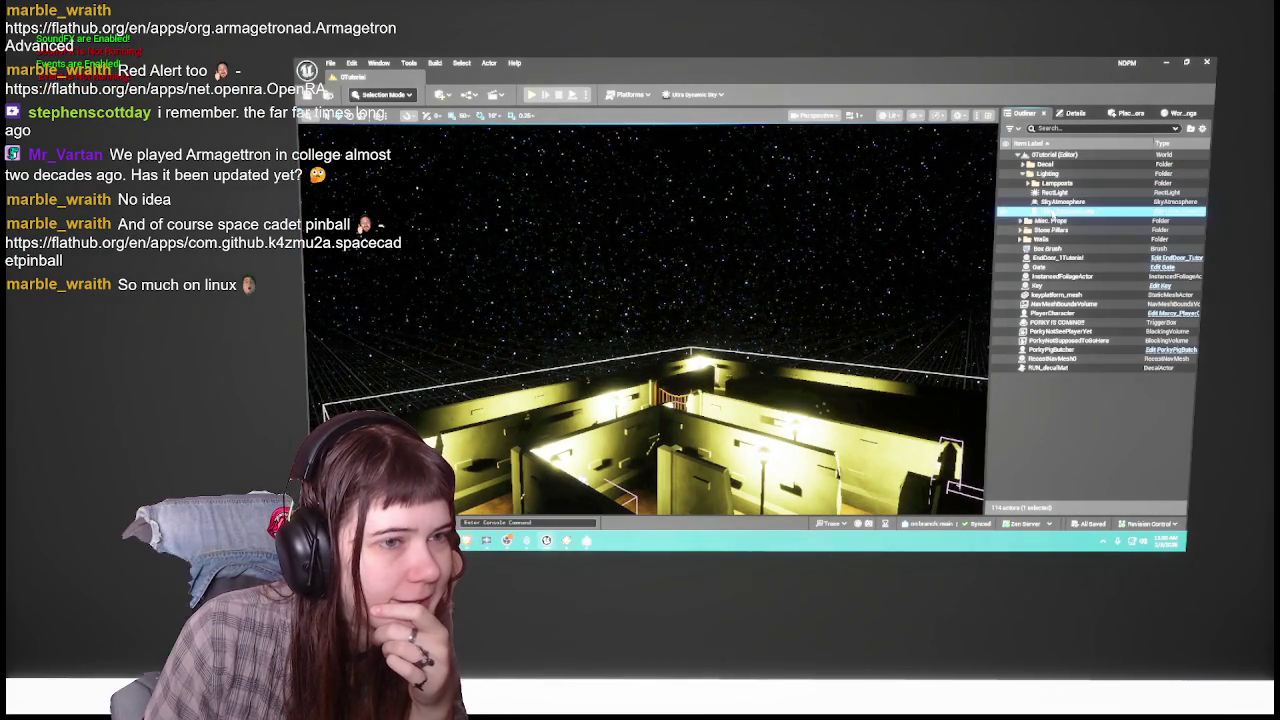
{"action": "double_click", "coordinate": [1051, 212]}
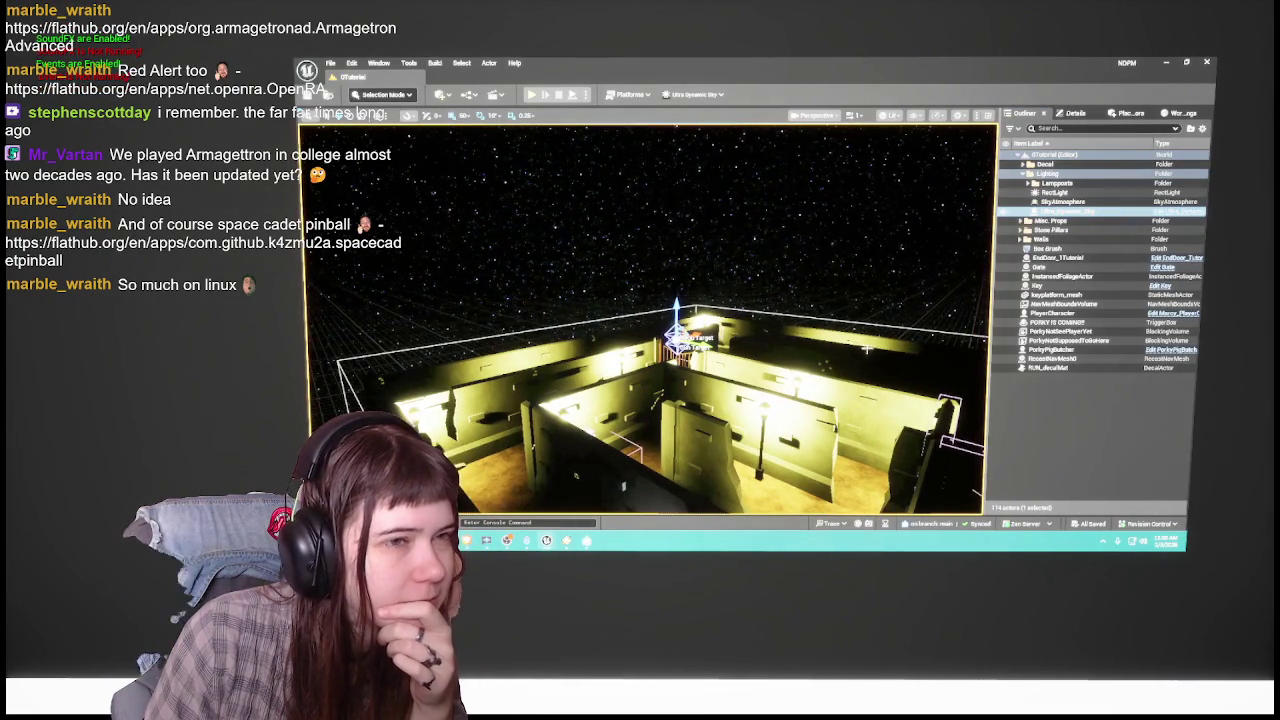
{"action": "left_click", "coordinate": [1078, 116]}
{"action": "scroll", "coordinate": [1058, 417], "scroll_direction": "down", "scroll_amount": 10}
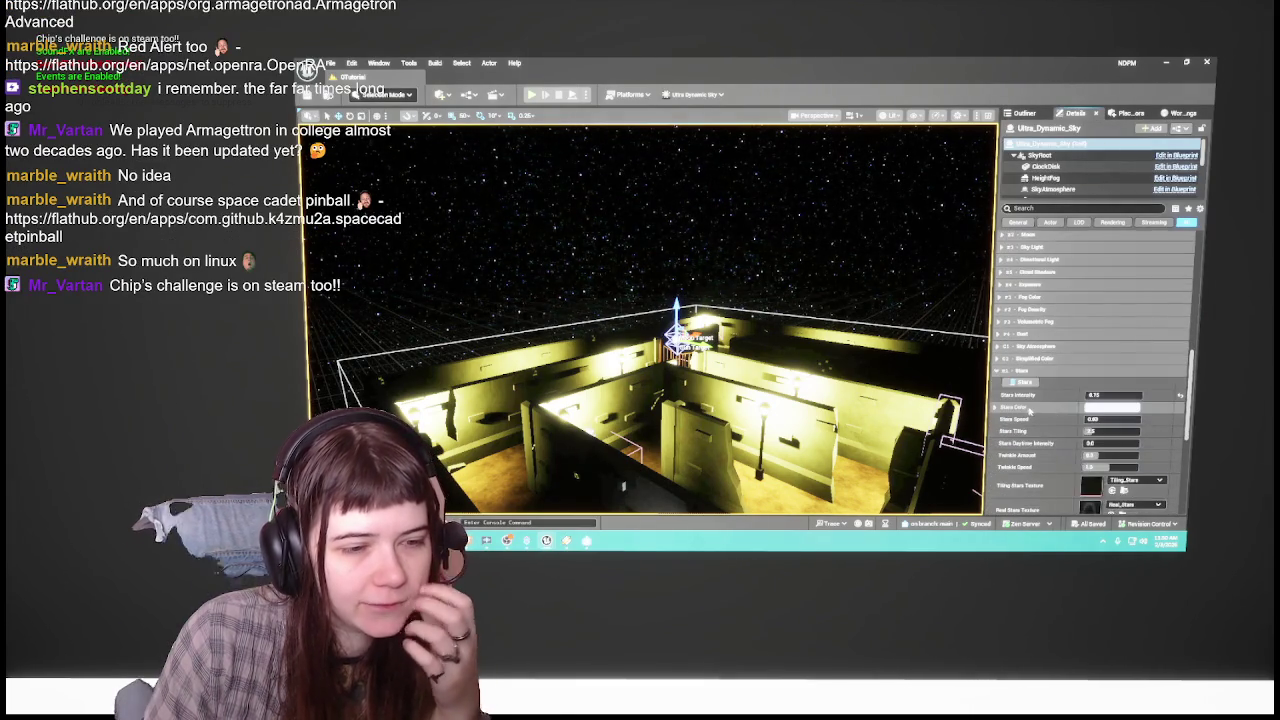
Step: Collapse Stars, expand Moon and adjust Moon Light Intensity, then minimise the editor
{"action": "left_click", "coordinate": [1020, 370]}
{"action": "scroll", "coordinate": [1036, 340], "scroll_direction": "up", "scroll_amount": 5}
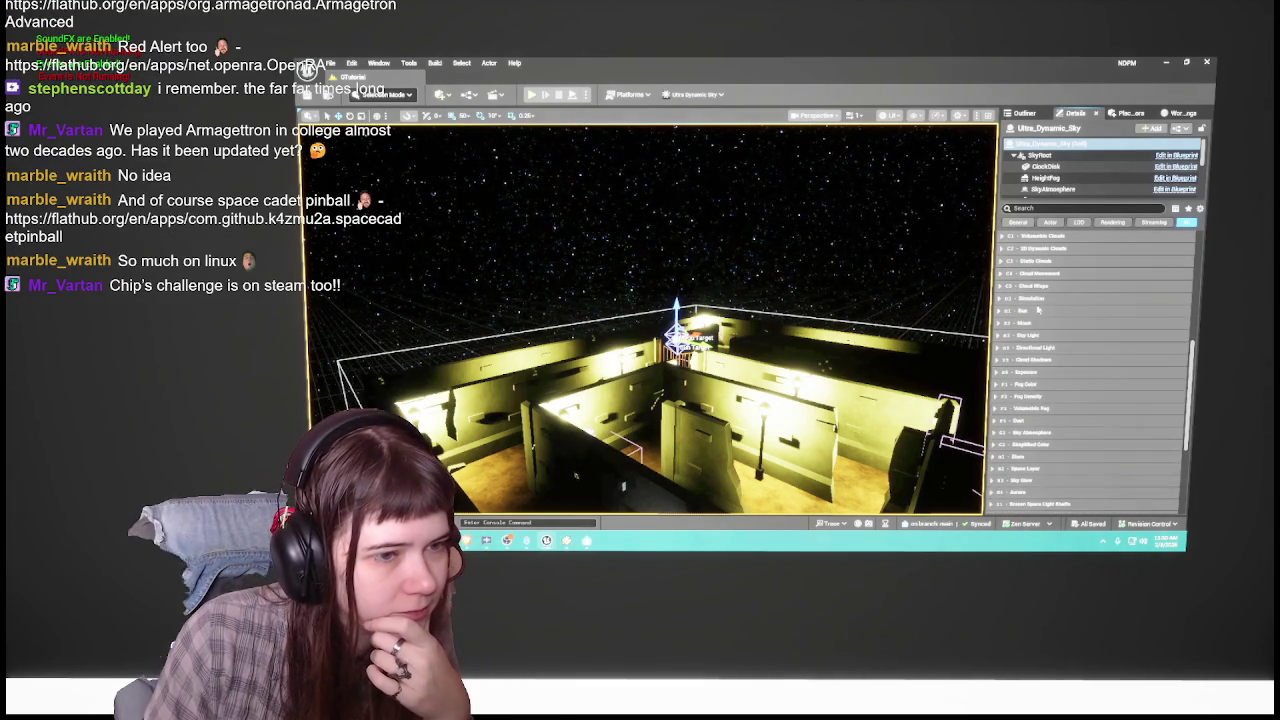
{"action": "left_click", "coordinate": [1025, 323]}
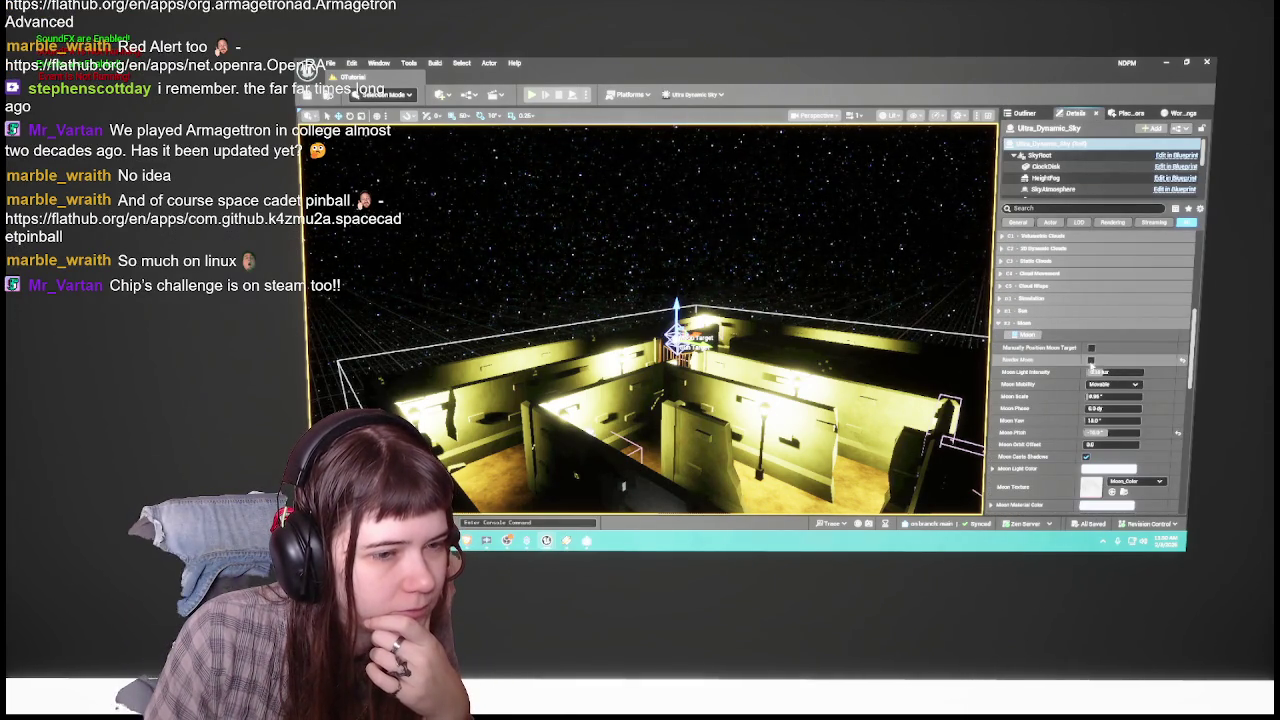
{"action": "left_click_drag", "start_coordinate": [1100, 371], "coordinate": [1103, 371]}
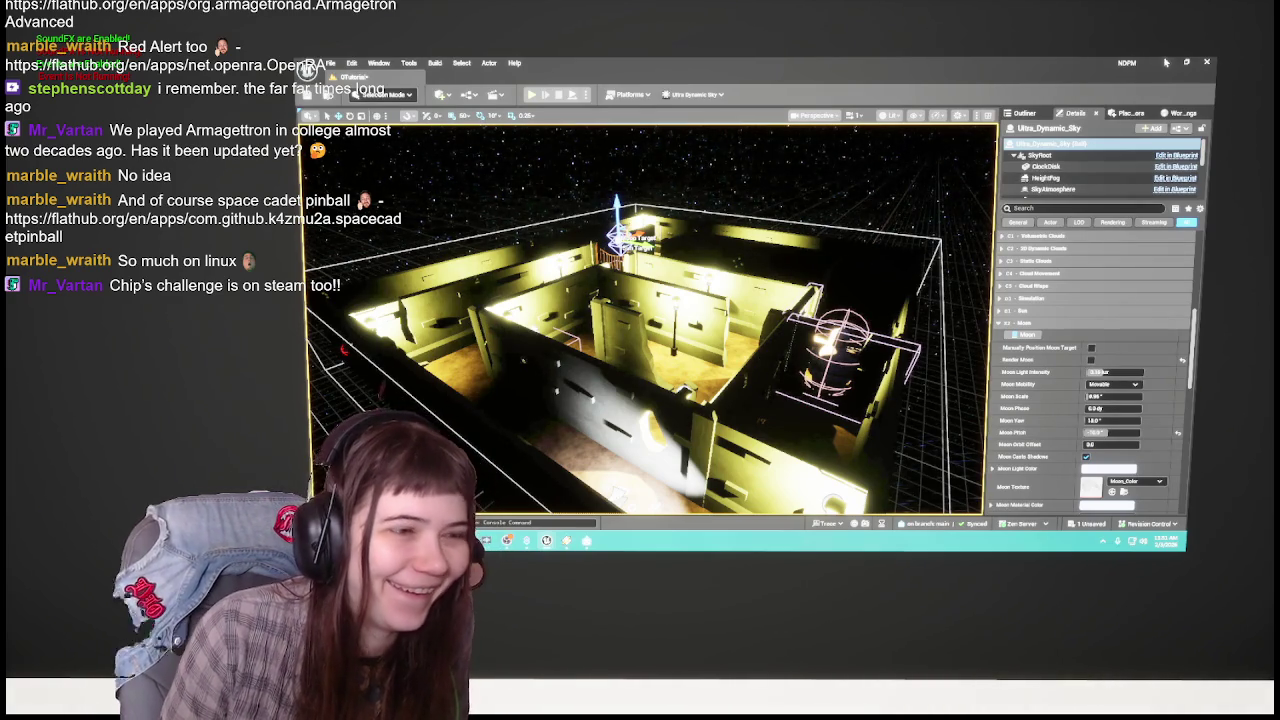
{"action": "left_click", "coordinate": [1165, 62]}
Step: Launch 3D Pinball Space Cadet and bring up its High Scores table
{"action": "double_click", "coordinate": [708, 487]}
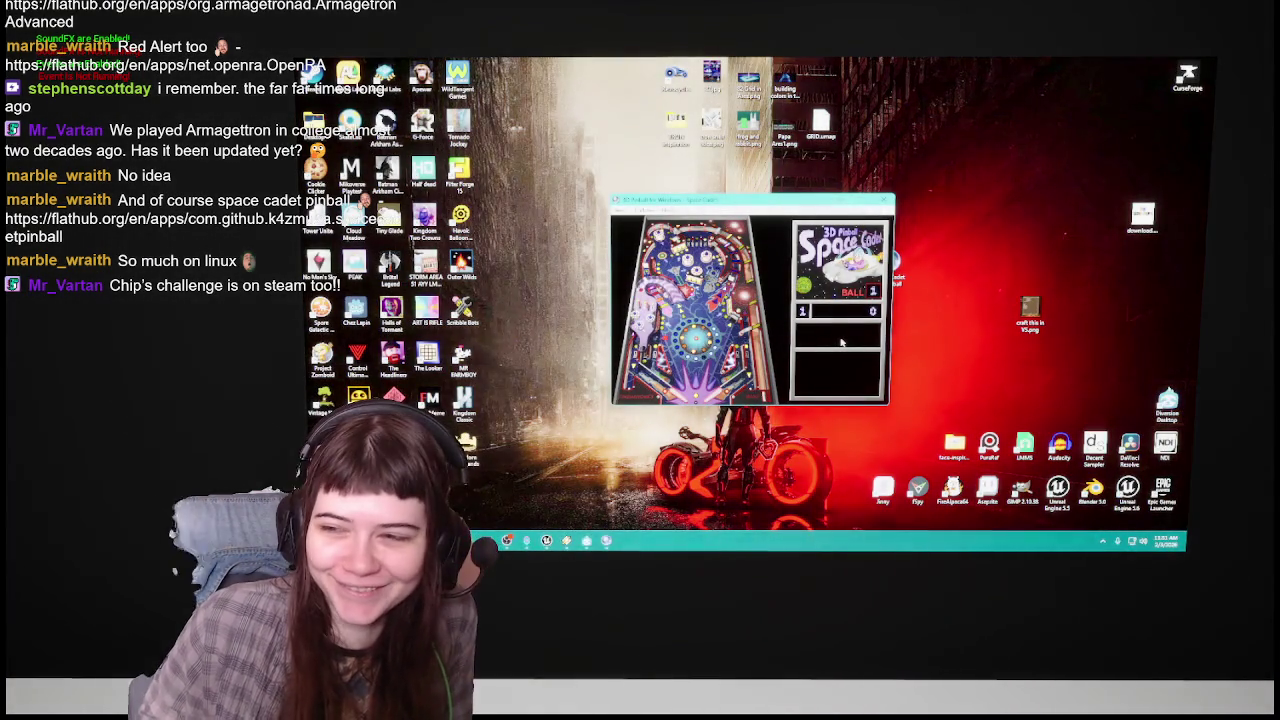
{"action": "left_click", "coordinate": [640, 206]}
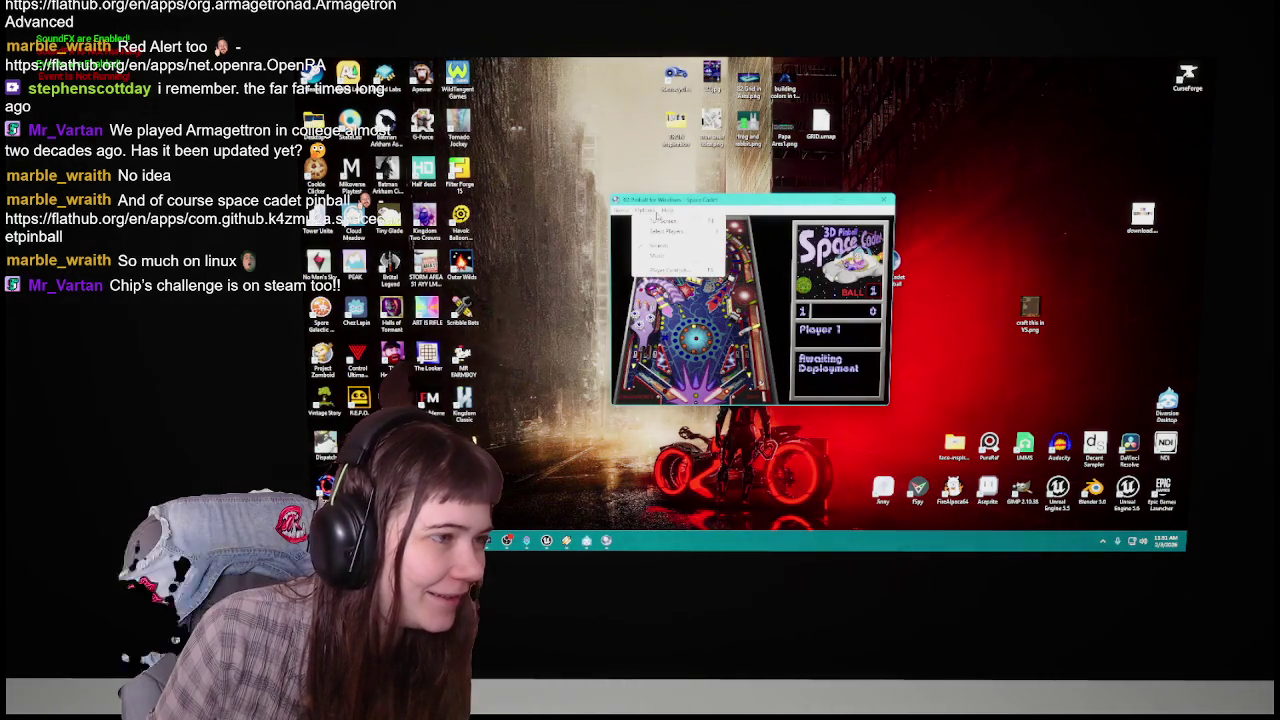
{"action": "key", "text": "Left"}
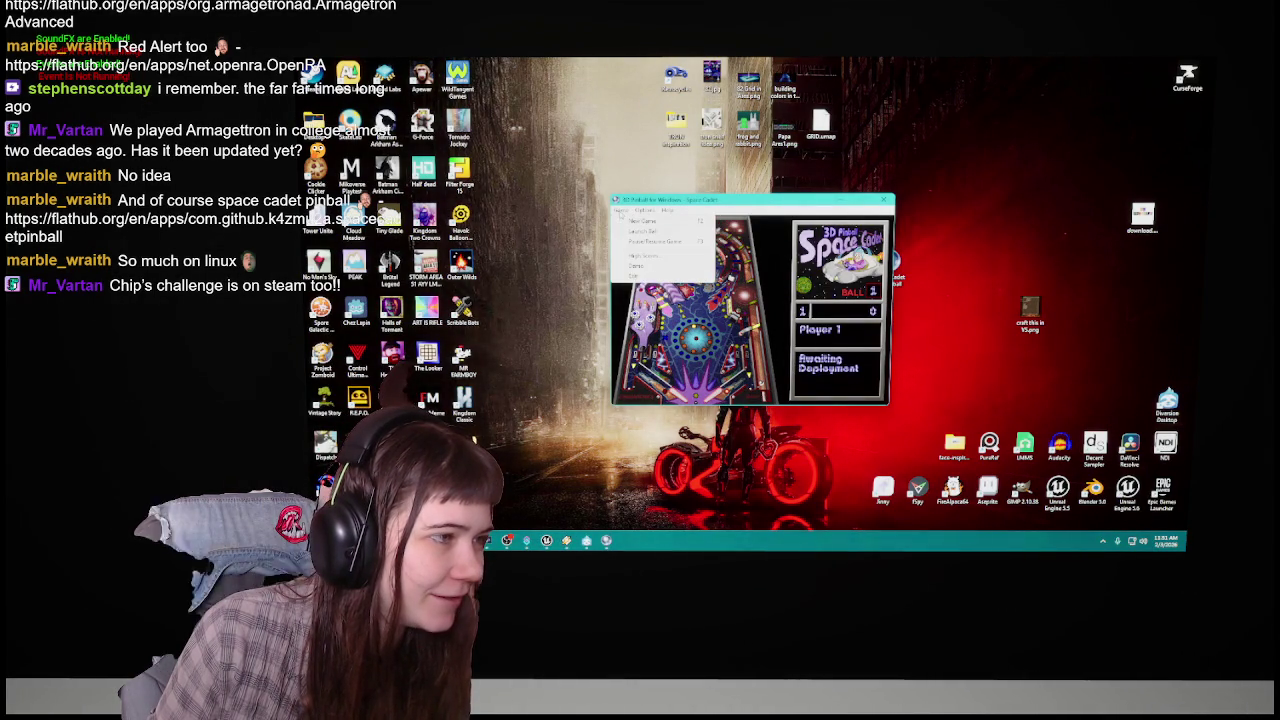
{"action": "key", "text": "Return"}
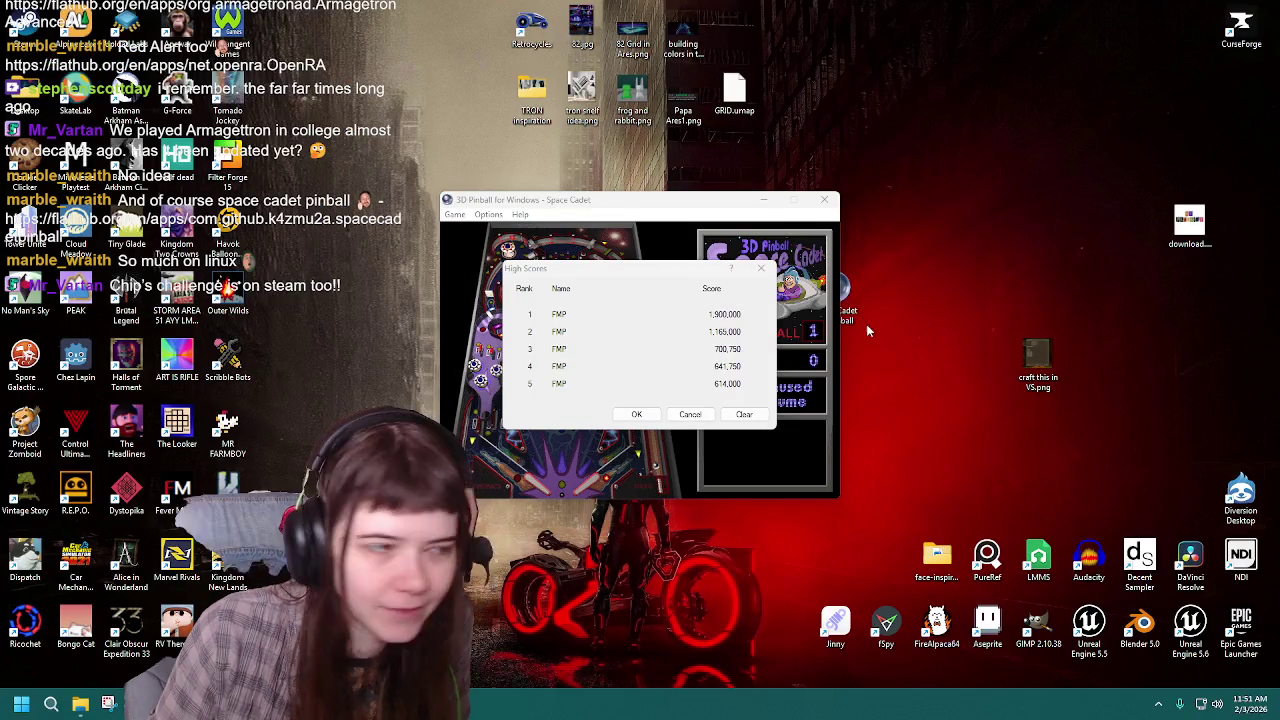
Step: Review the High Scores list topped by 1,900,000, dismiss it, and close the game
{"action": "left_click_drag", "start_coordinate": [667, 274], "coordinate": [684, 272]}
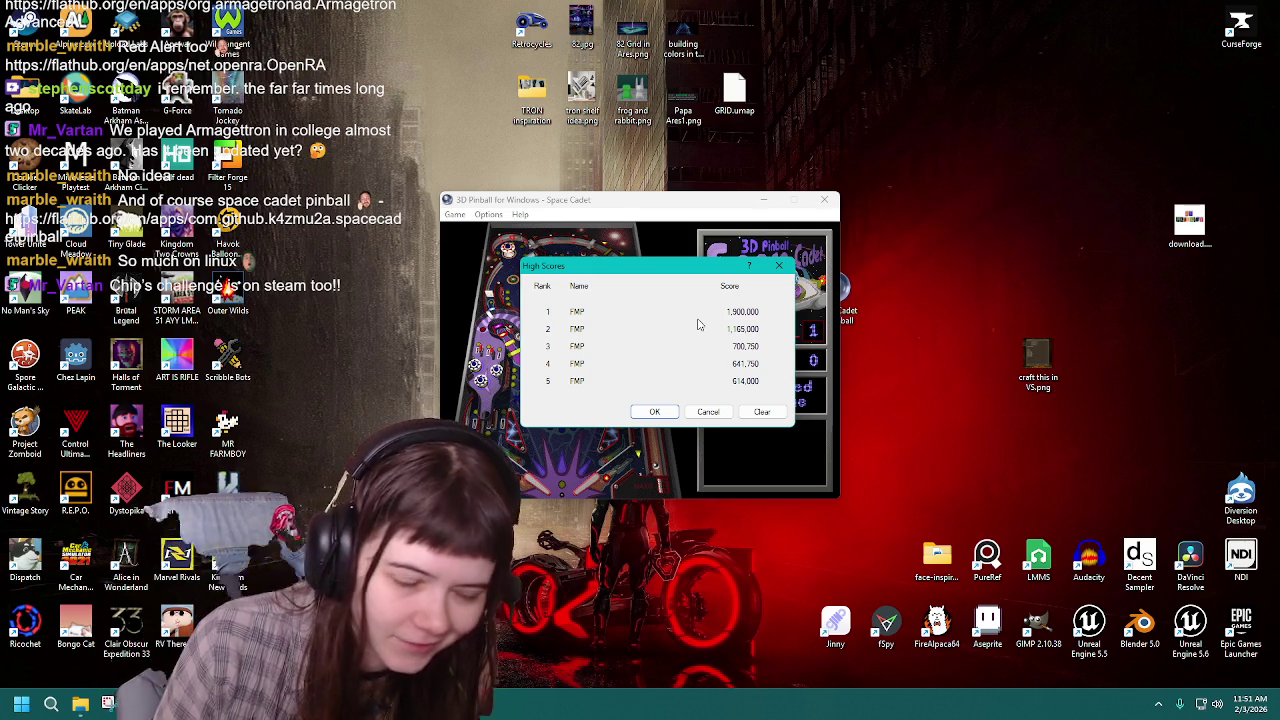
{"action": "left_click", "coordinate": [708, 412]}
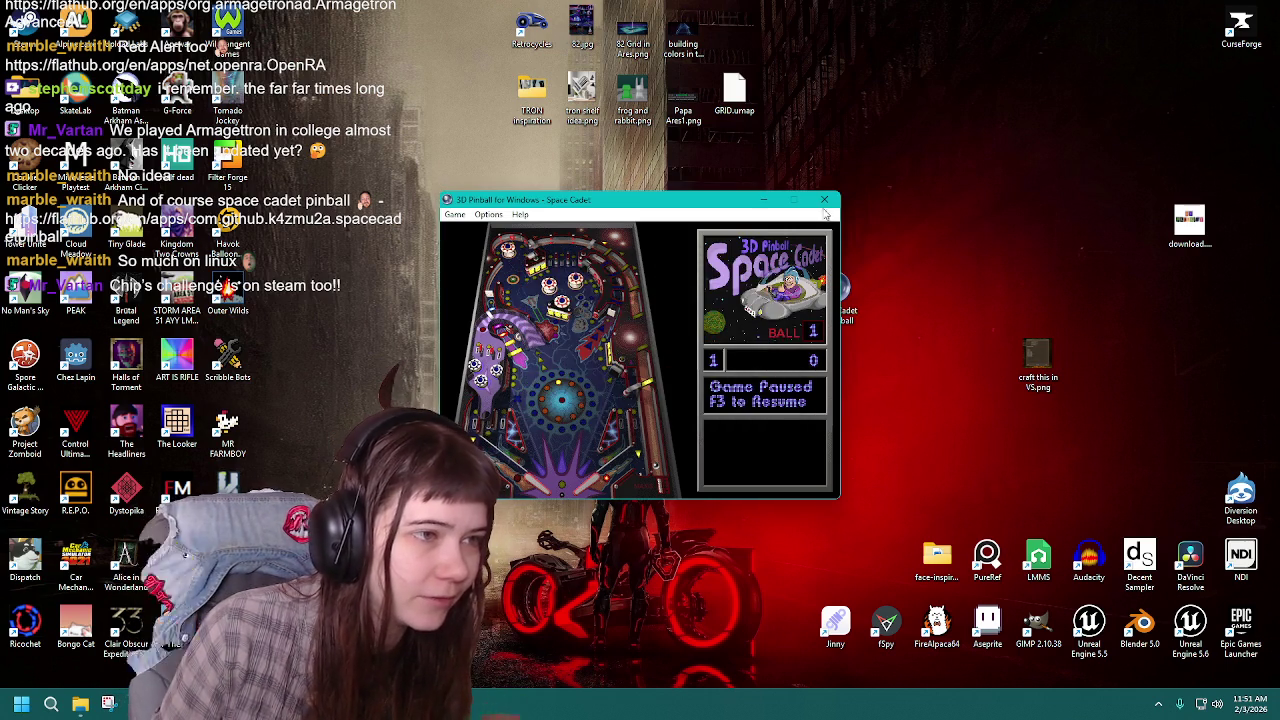
{"action": "left_click", "coordinate": [824, 199]}
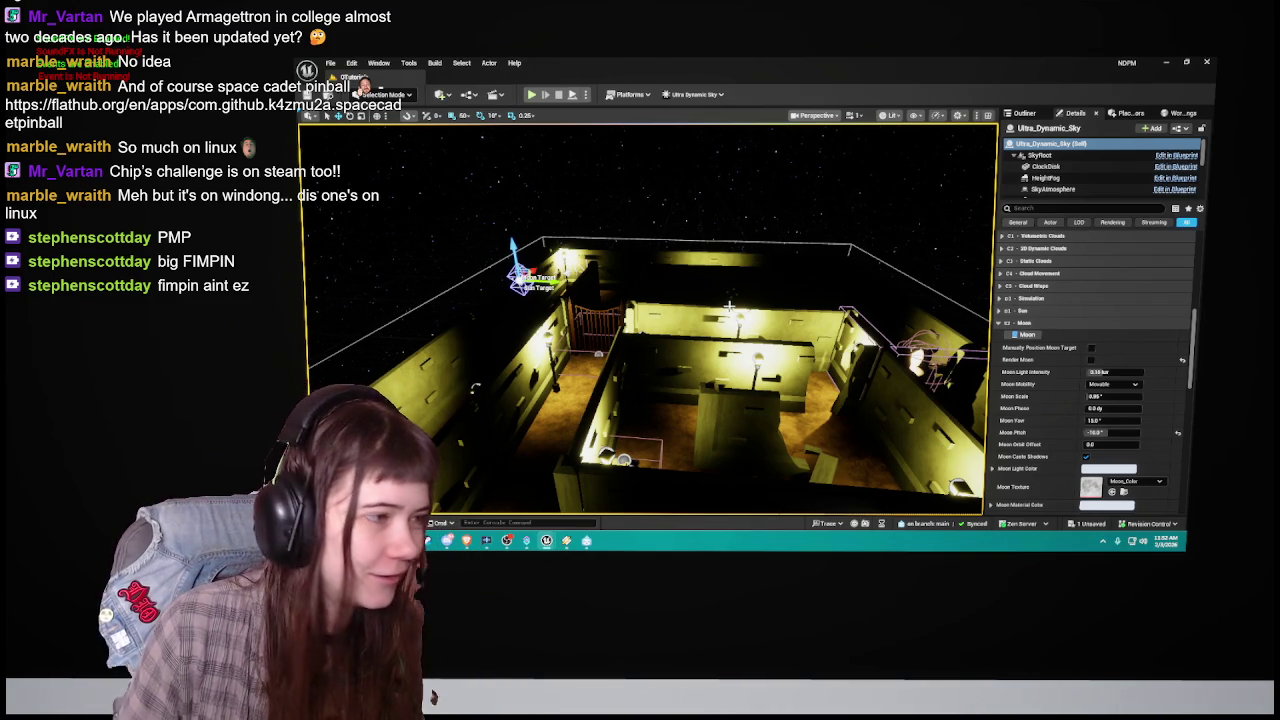
Step: Orbit and fly over the night-lit maze, check the Outliner, then open the Content Drawer on Levels
{"action": "left_click_drag", "start_coordinate": [679, 297], "coordinate": [556, 322]}
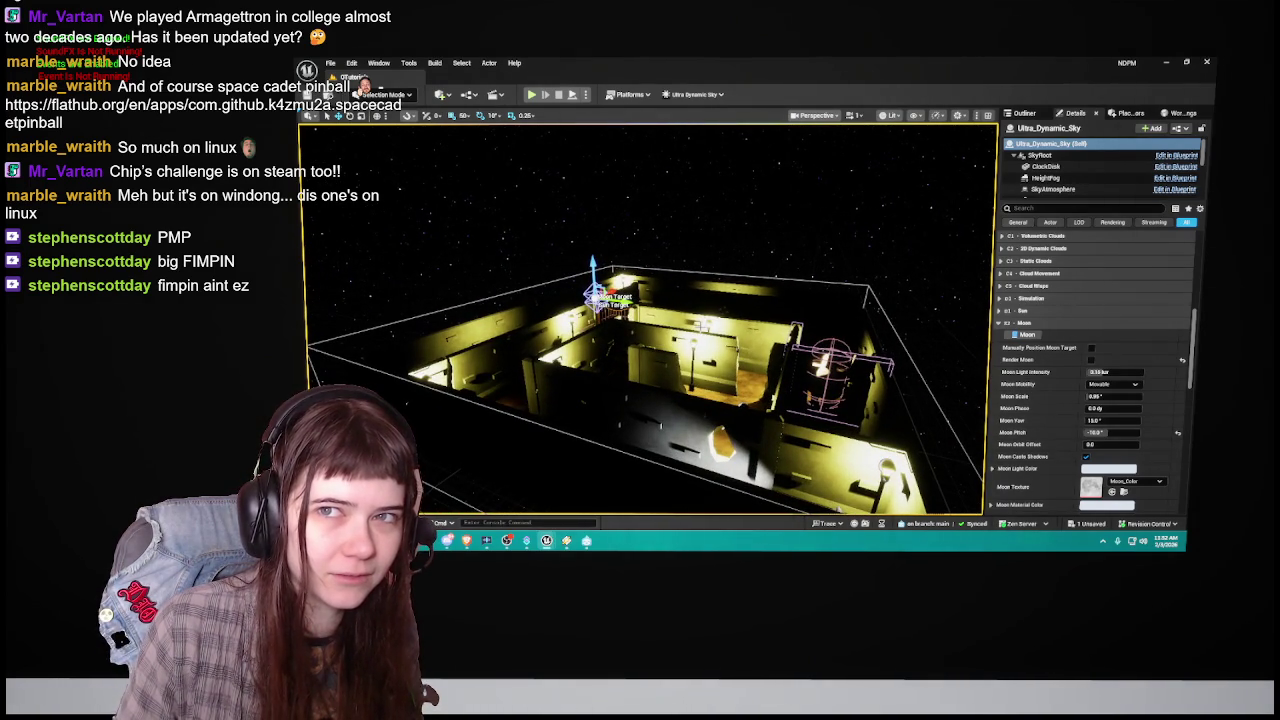
{"action": "left_click", "coordinate": [1021, 113]}
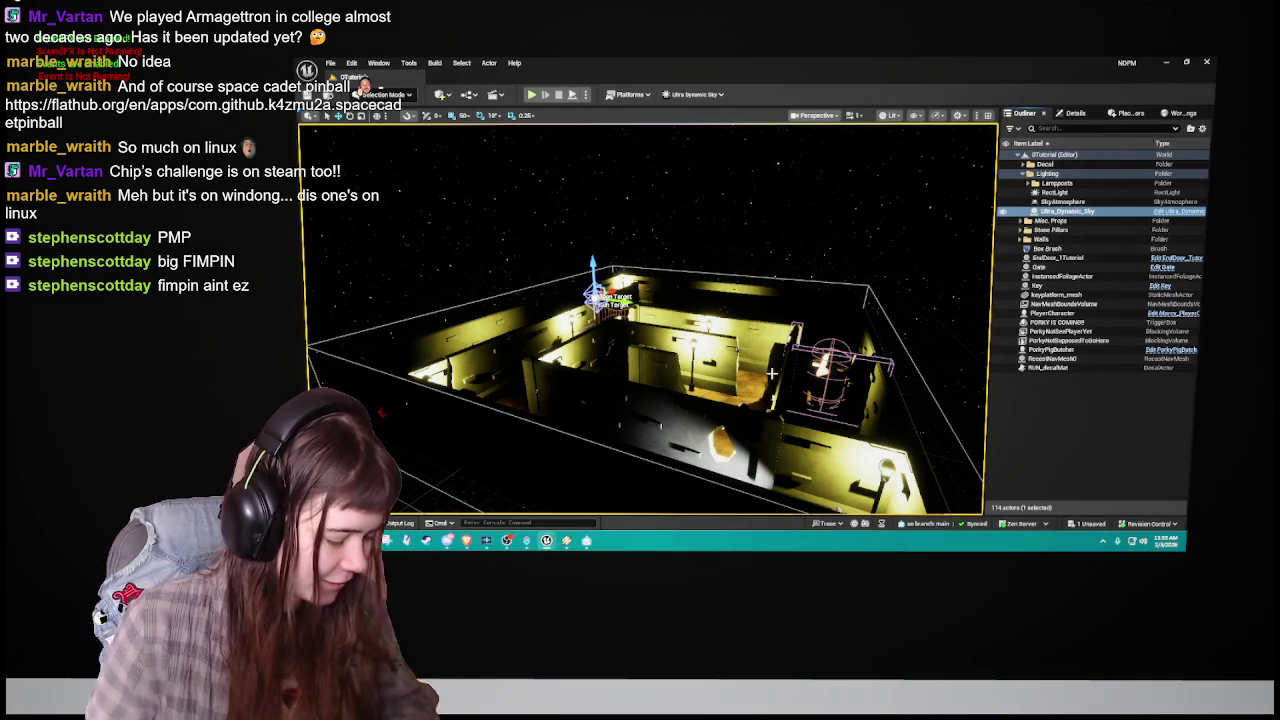
{"action": "mouse_move", "coordinate": [860, 323]}
{"action": "left_mouse_down"}
{"action": "mouse_move", "coordinate": [860, 260]}
{"action": "mouse_move", "coordinate": [860, 310]}
{"action": "mouse_move", "coordinate": [835, 335]}
{"action": "mouse_move", "coordinate": [810, 315]}
{"action": "mouse_move", "coordinate": [795, 322]}
{"action": "left_mouse_up"}
{"action": "key", "text": "Escape"}
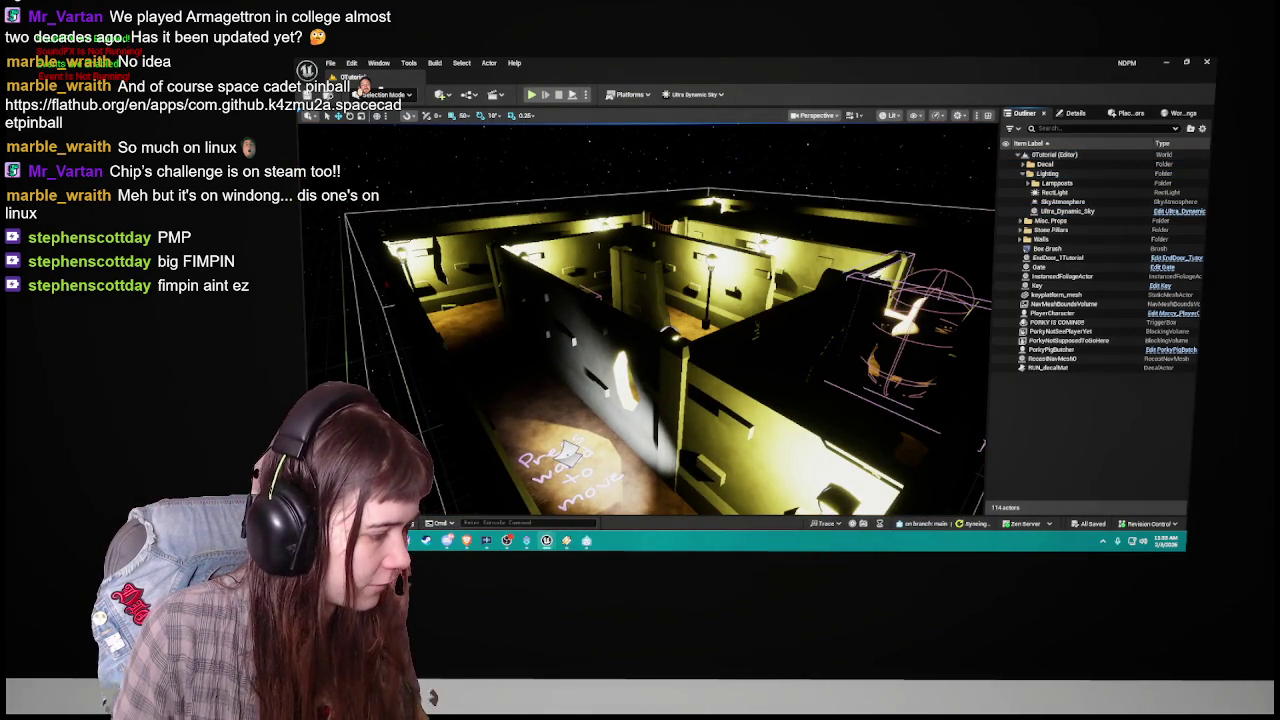
{"action": "key", "text": "ctrl+space"}
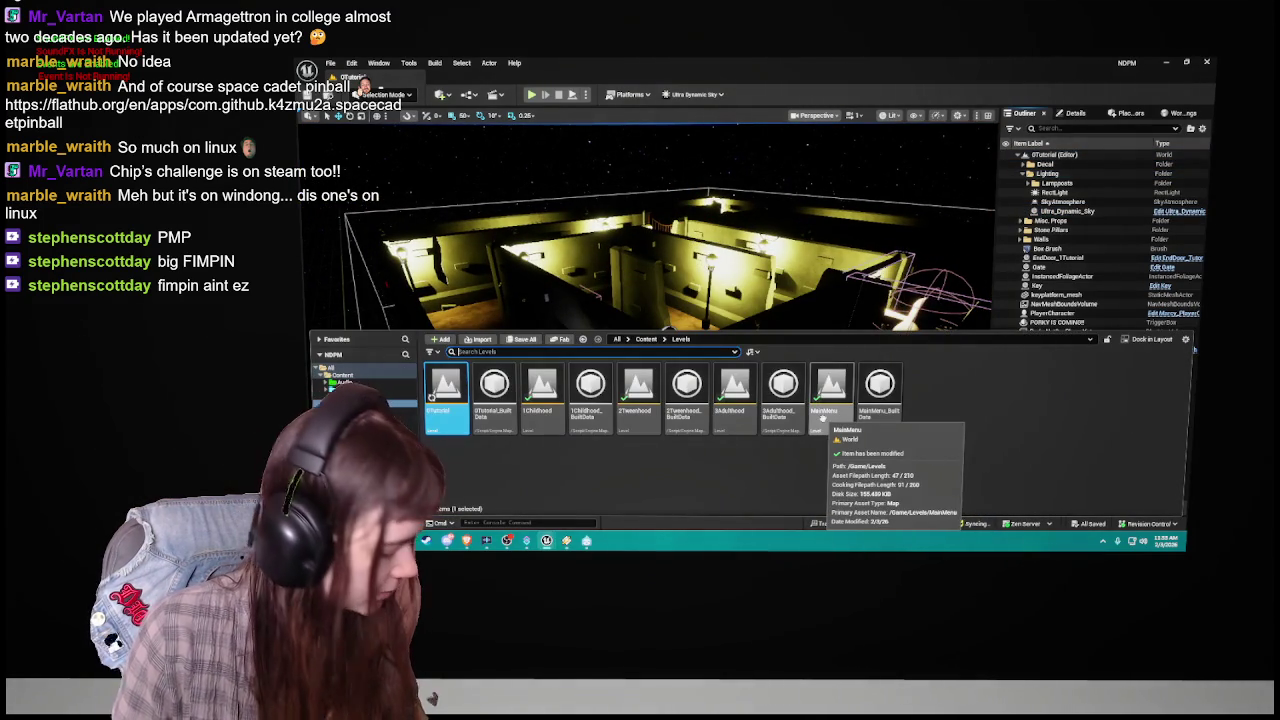
Step: Open the MainMenu level from the Content Drawer and Play in Editor with Alt+P
{"action": "double_click", "coordinate": [822, 418]}
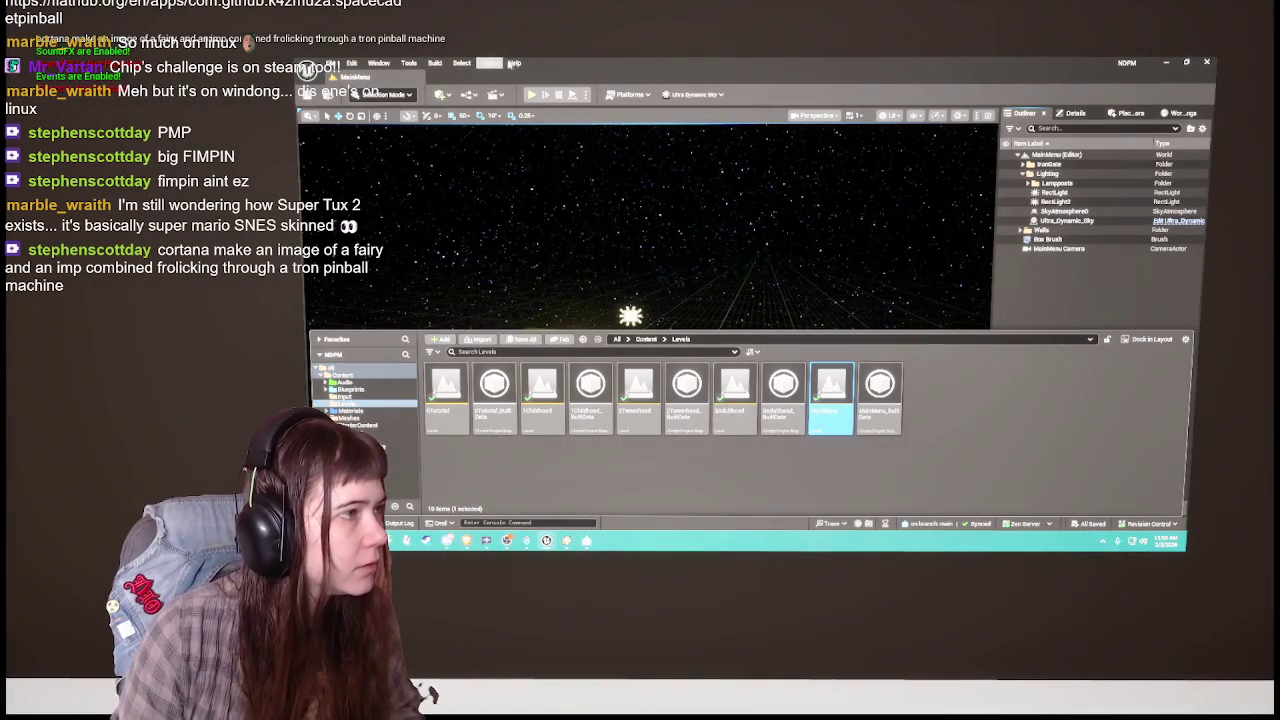
{"action": "key", "text": "ctrl+space"}
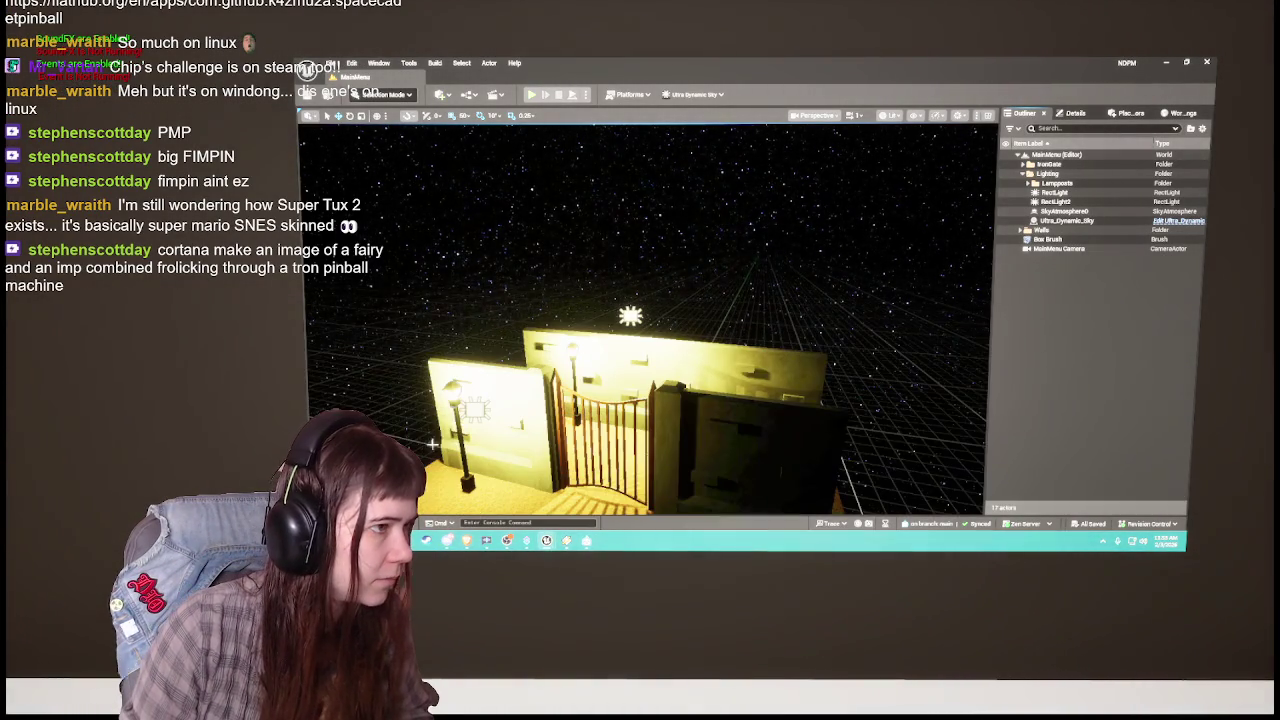
{"action": "key", "text": "alt+p"}
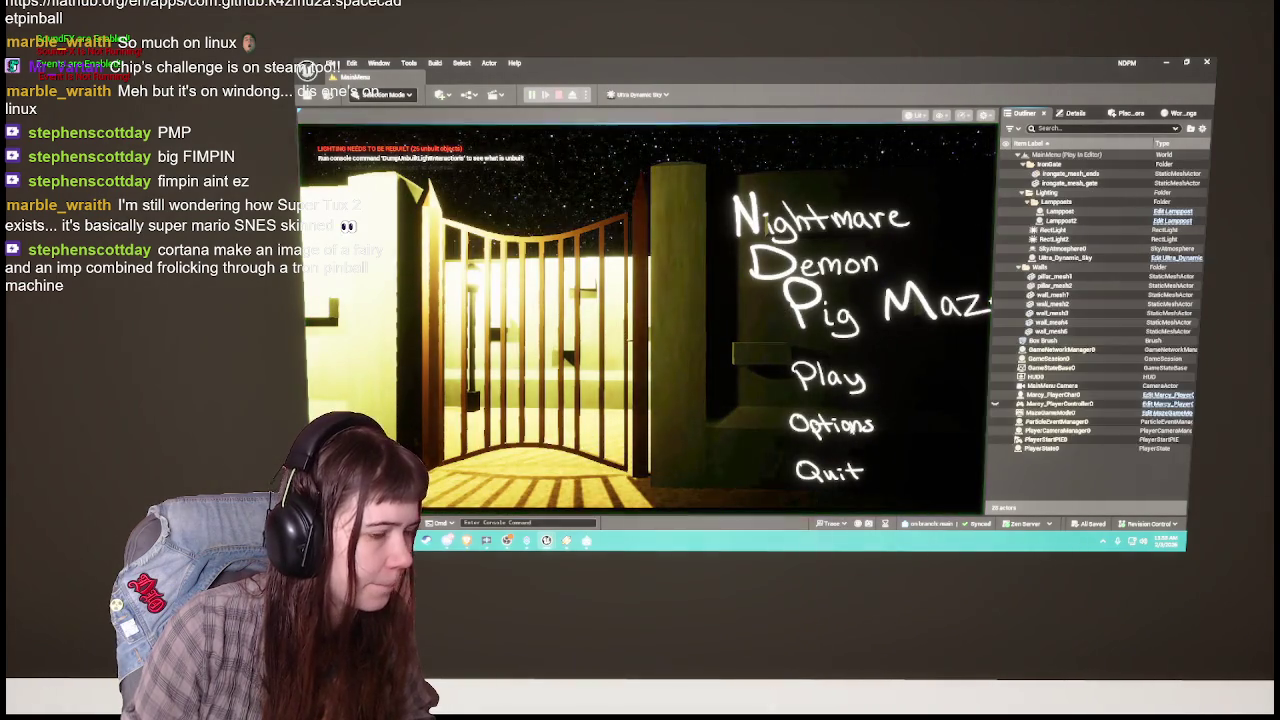
Step: Stop the play session and launch the game as a Standalone Game
{"action": "left_click", "coordinate": [572, 94]}
{"action": "left_click", "coordinate": [585, 94]}
{"action": "left_click", "coordinate": [645, 144]}
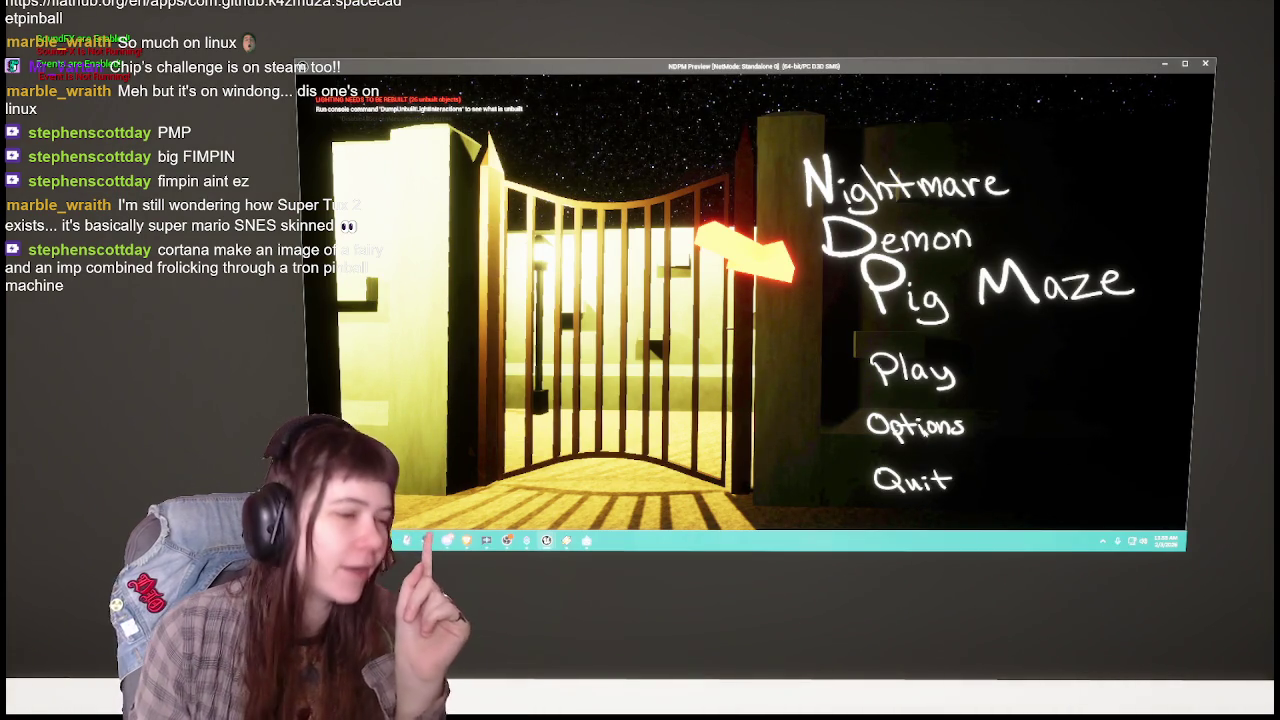
Step: Close the standalone preview, relaunch and close it again, then reopen the Content Drawer
{"action": "left_click", "coordinate": [1203, 64]}
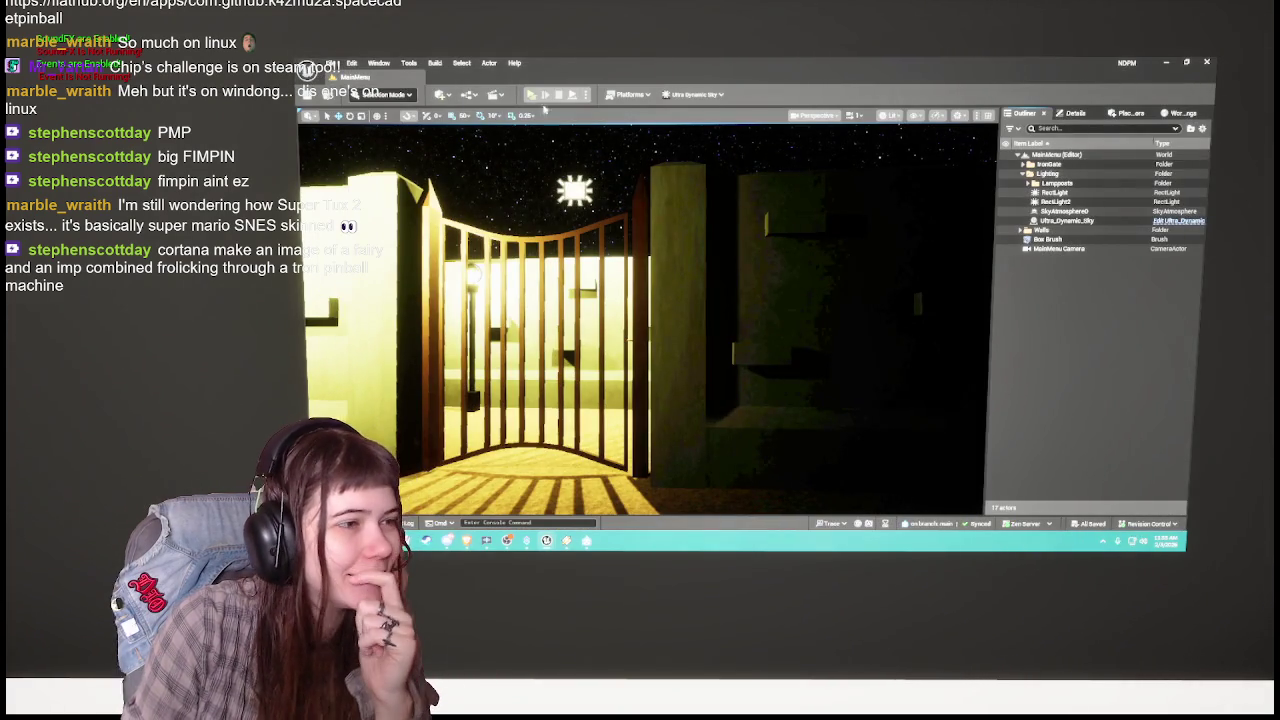
{"action": "left_click", "coordinate": [544, 106]}
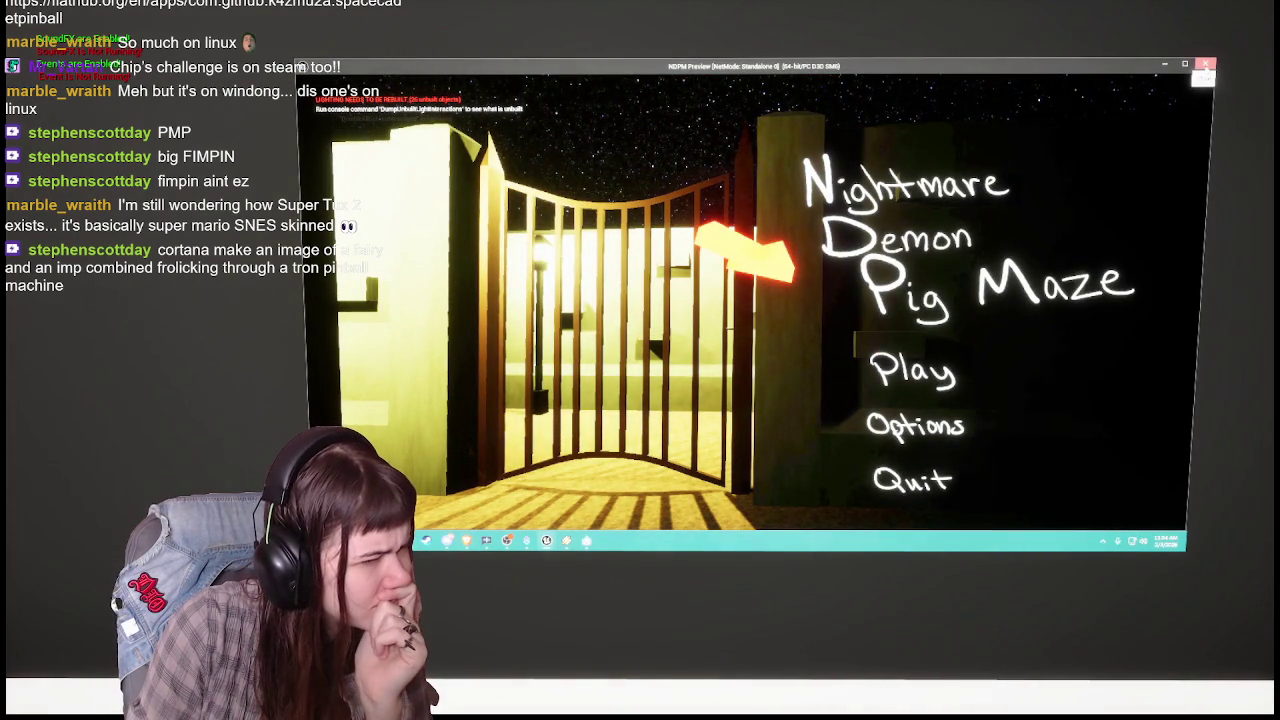
{"action": "left_click", "coordinate": [1205, 65]}
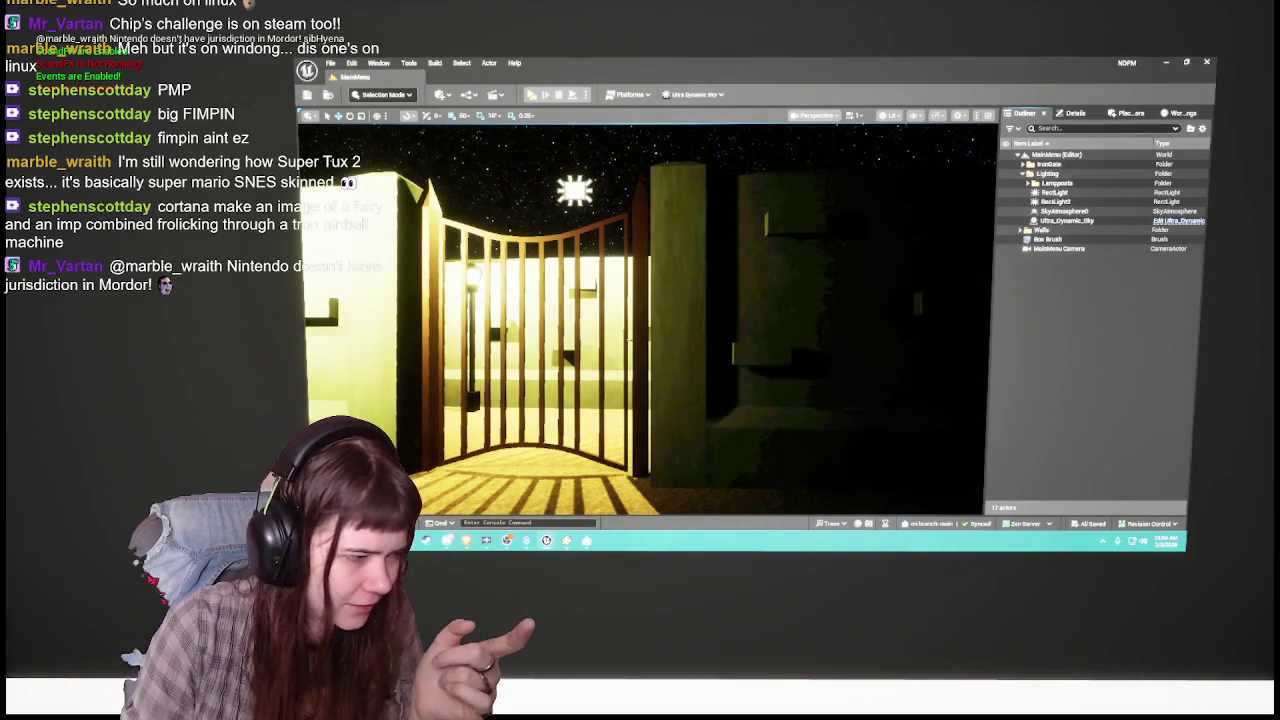
{"action": "key", "text": "ctrl+space"}
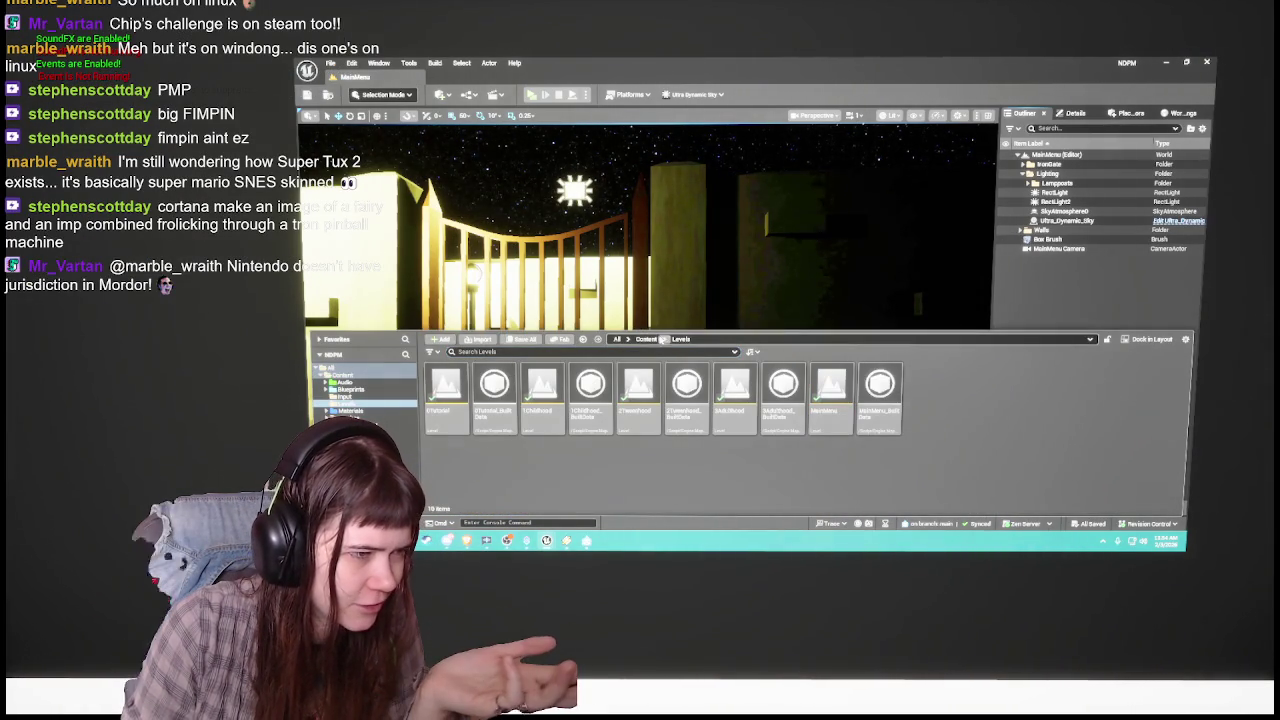
Step: Open the Marcy_PlayerChar Blueprint from Content > Blueprints and compile it
{"action": "left_click", "coordinate": [648, 339]}
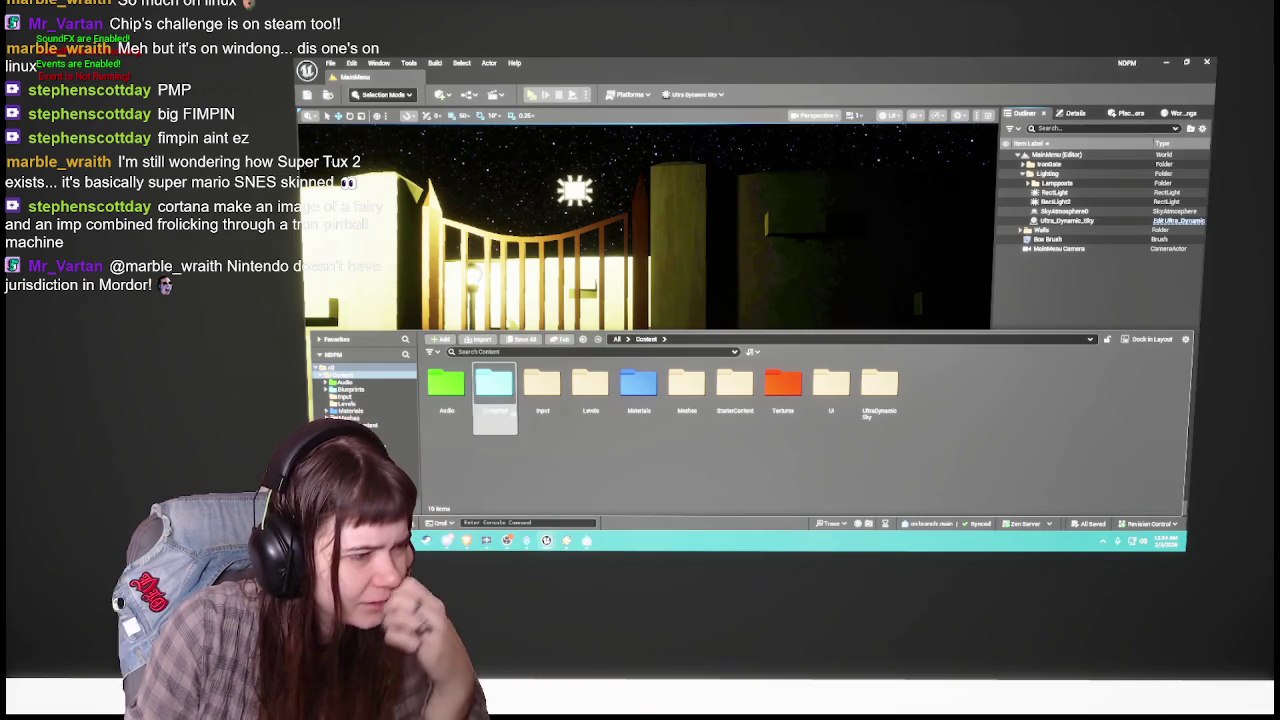
{"action": "double_click", "coordinate": [494, 390]}
{"action": "left_click", "coordinate": [496, 465]}
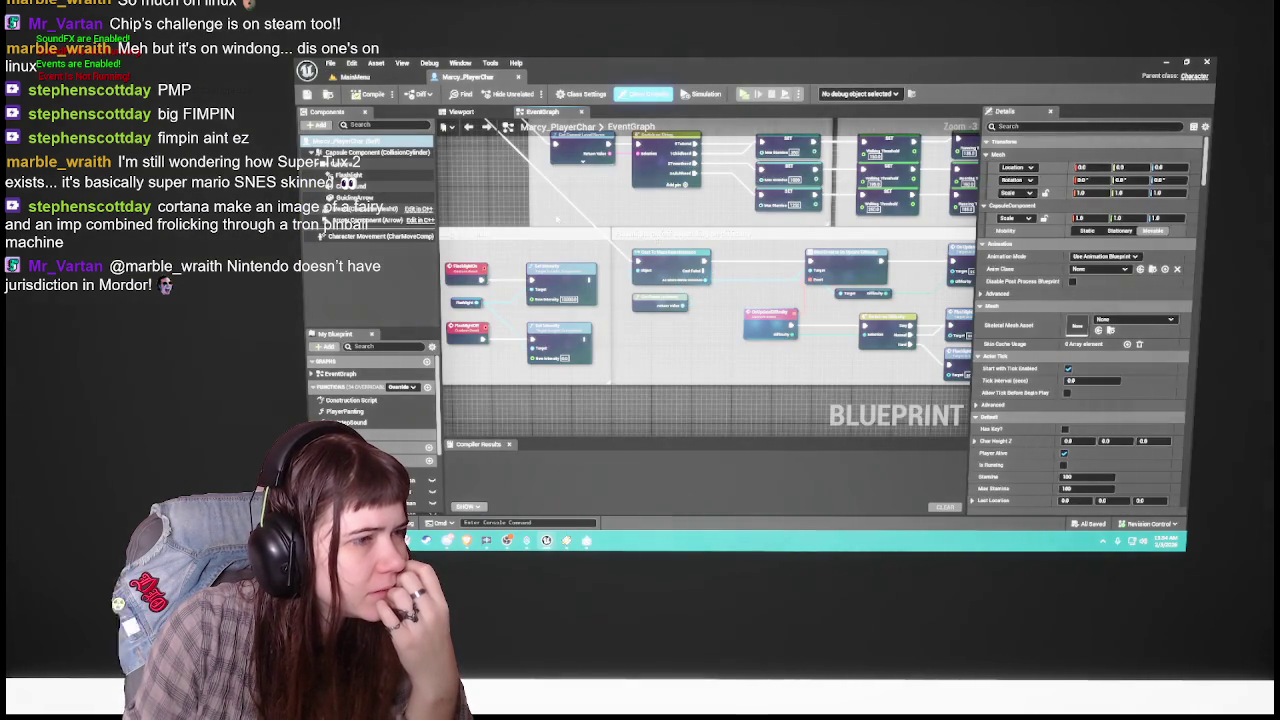
{"action": "left_click", "coordinate": [465, 111]}
{"action": "left_click", "coordinate": [730, 252]}
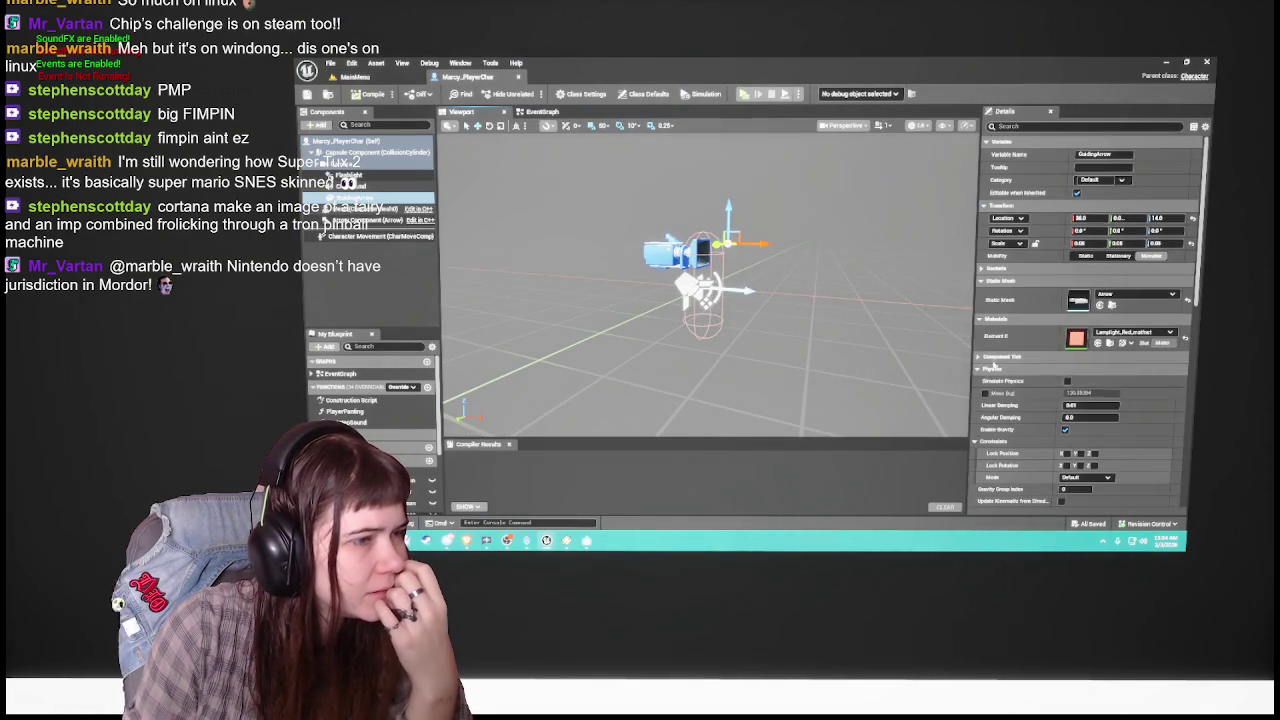
{"action": "scroll", "coordinate": [1056, 395], "scroll_direction": "down", "scroll_amount": 5}
{"action": "scroll", "coordinate": [1080, 320], "scroll_direction": "down", "scroll_amount": 5}
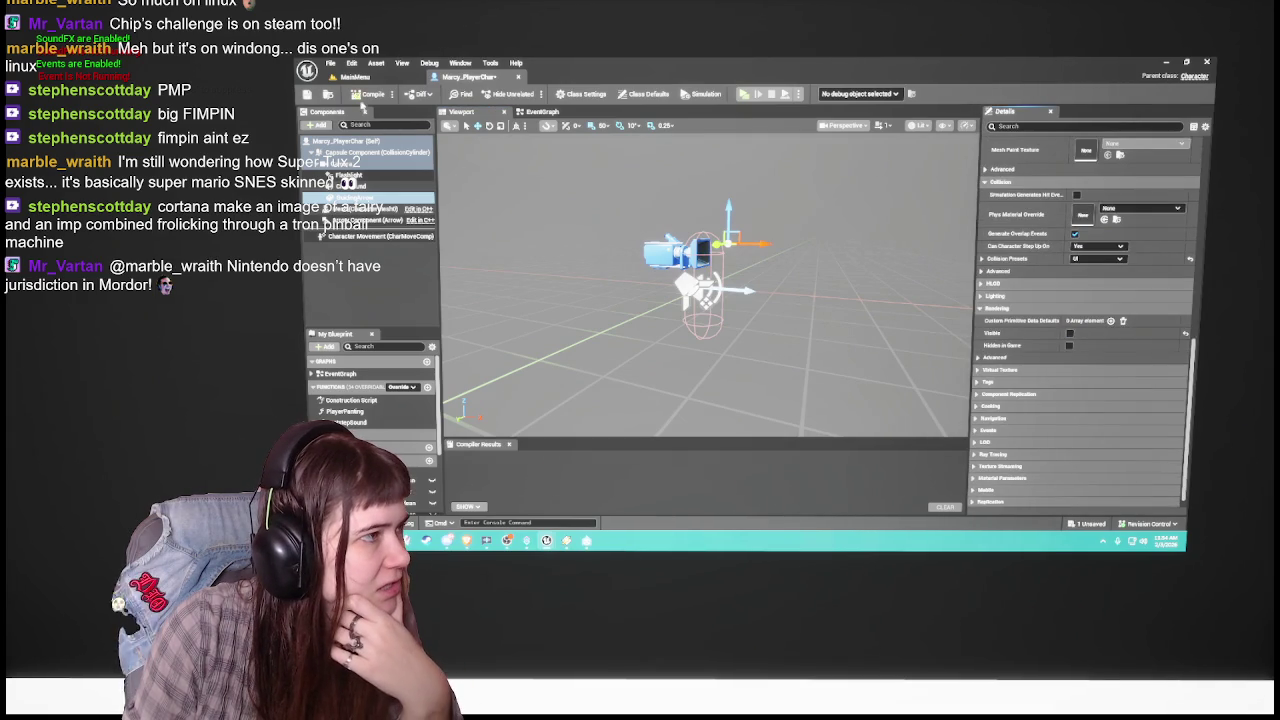
{"action": "left_click", "coordinate": [372, 92]}
Step: From the MainMenu level, run the standalone preview and set Options difficulty to Easy
{"action": "left_click", "coordinate": [375, 80]}
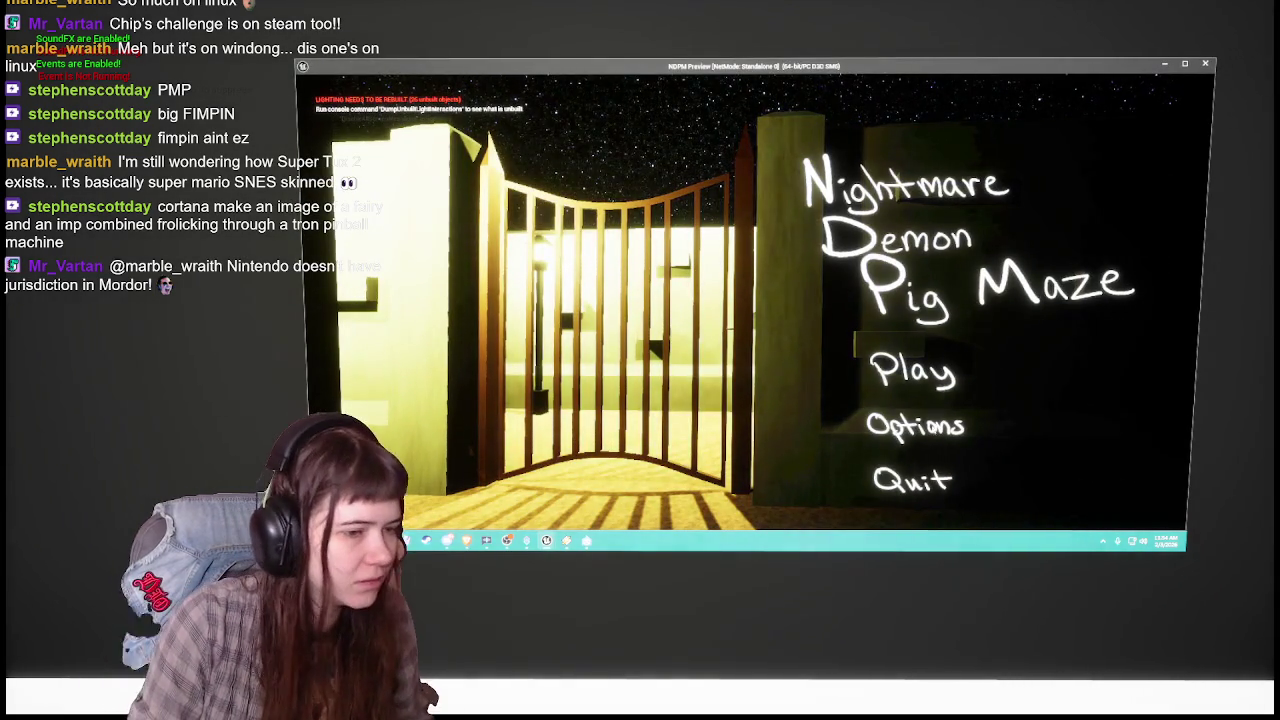
{"action": "left_click", "coordinate": [914, 423]}
{"action": "left_click", "coordinate": [884, 301]}
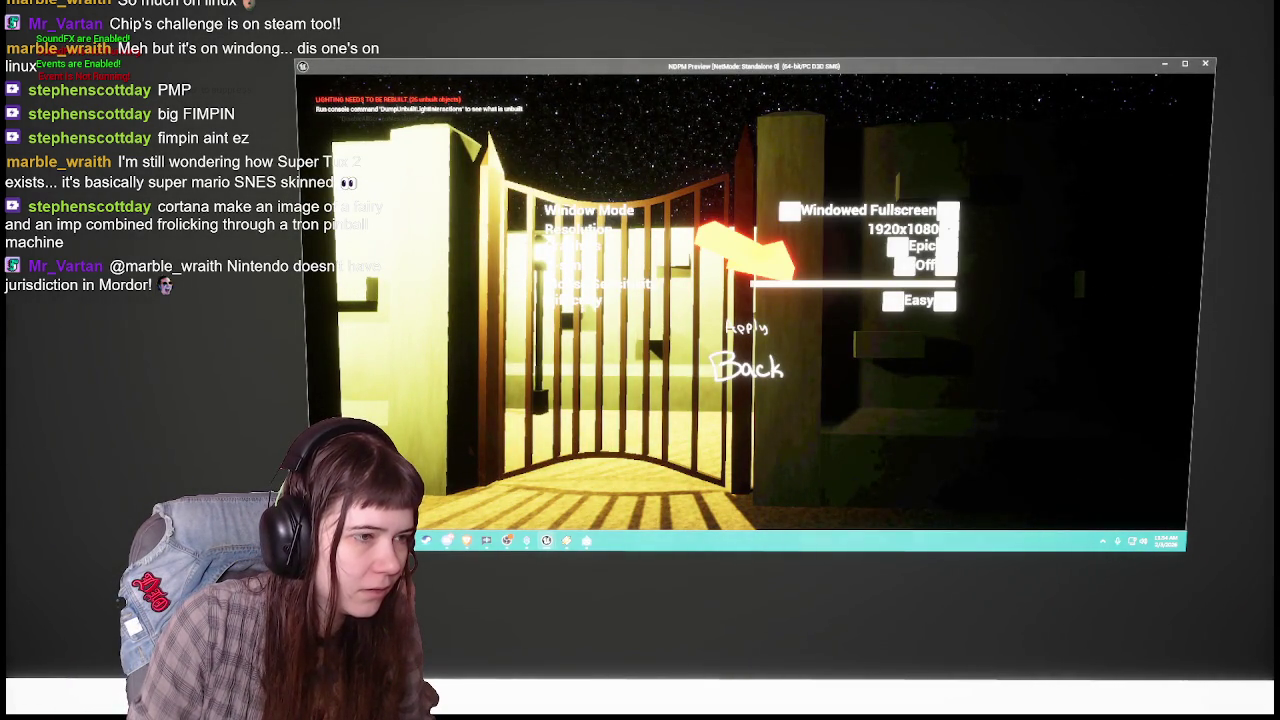
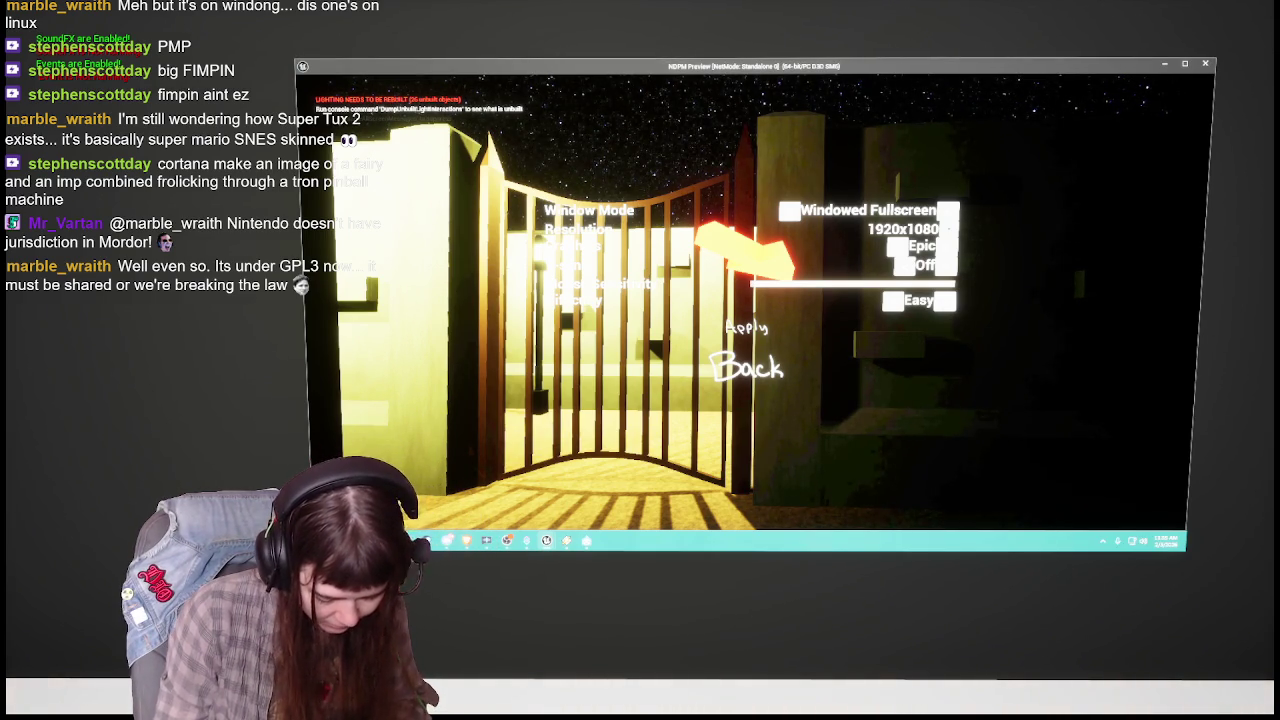
Step: Close the standalone preview and open the MainMenu level blueprint's event graph
{"action": "key", "text": "Escape"}
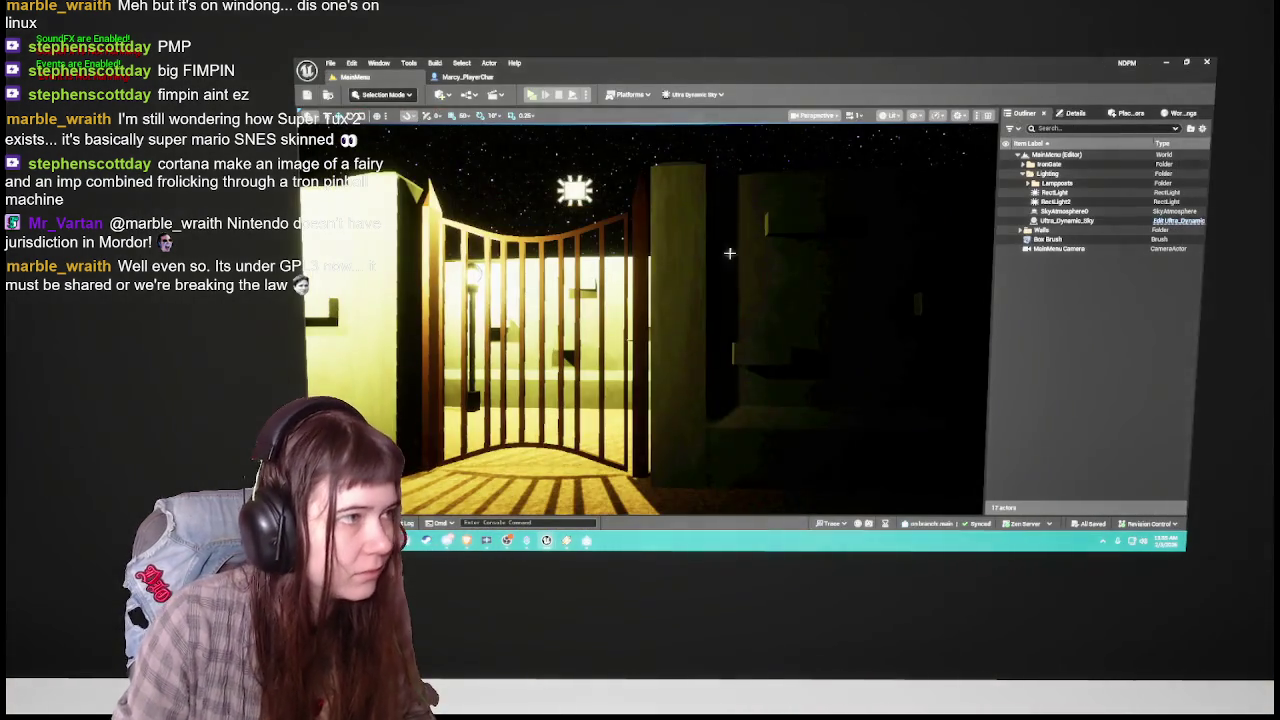
{"action": "left_click", "coordinate": [441, 97]}
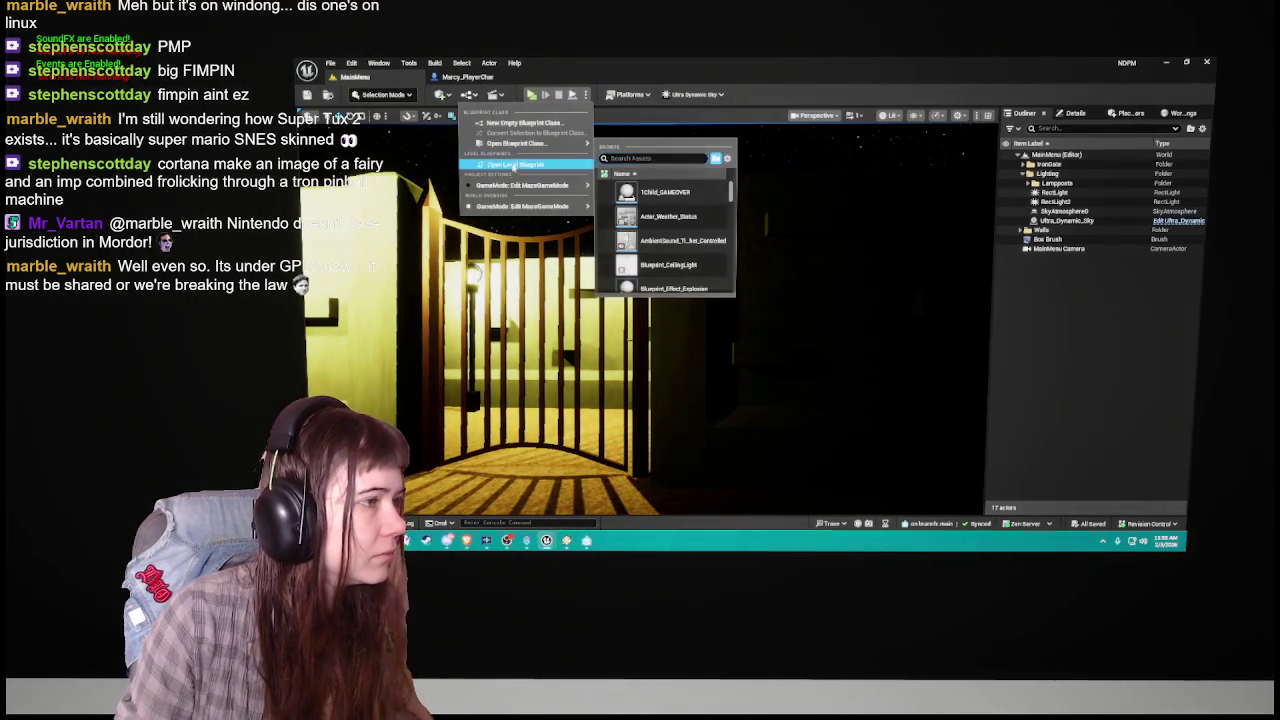
{"action": "left_click", "coordinate": [500, 150]}
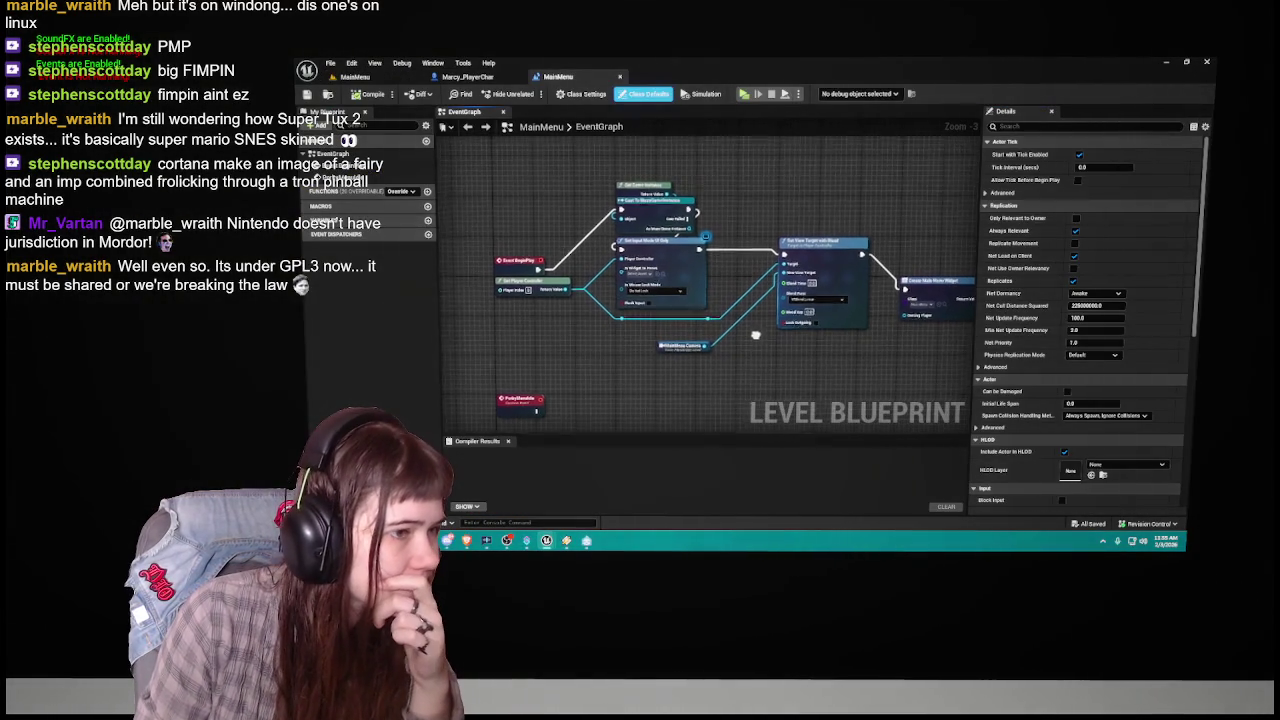
{"action": "mouse_move", "coordinate": [759, 351]}
{"action": "left_mouse_down"}
{"action": "mouse_move", "coordinate": [716, 343]}
{"action": "mouse_move", "coordinate": [630, 365]}
{"action": "left_mouse_up"}
{"action": "left_click_drag", "start_coordinate": [707, 371], "coordinate": [650, 343]}
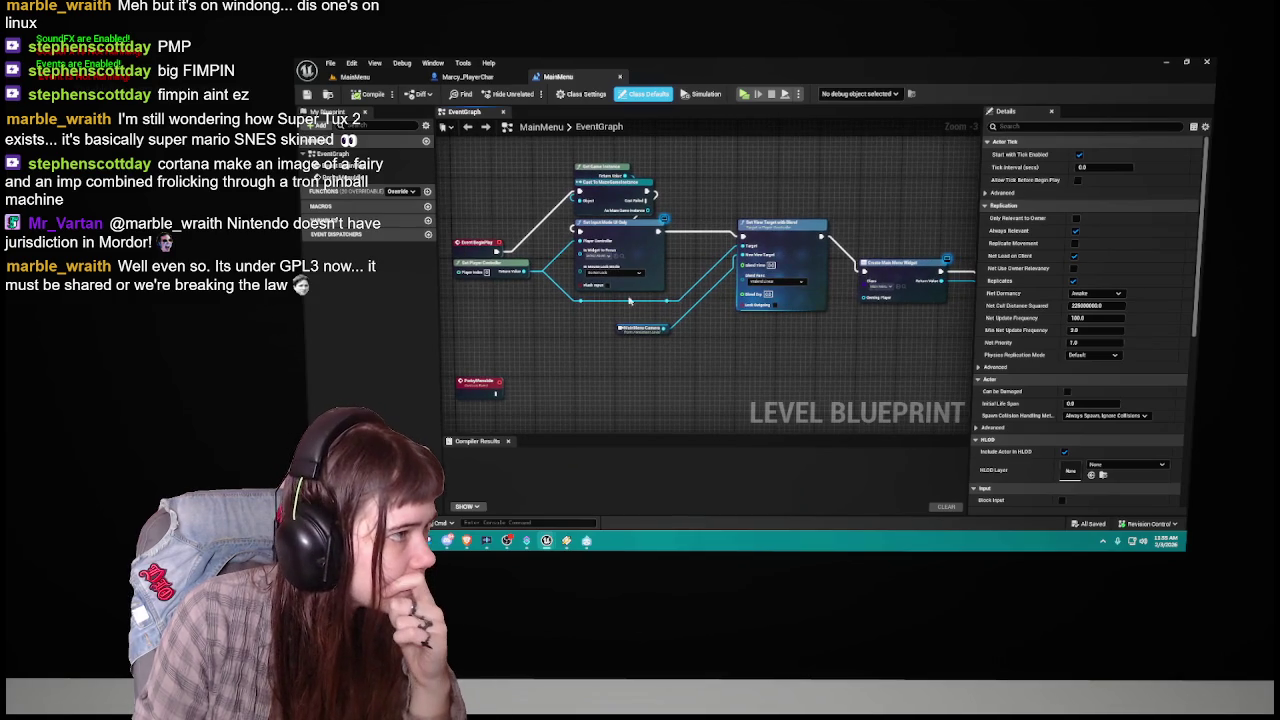
{"action": "left_click", "coordinate": [489, 78]}
{"action": "left_click", "coordinate": [621, 79]}
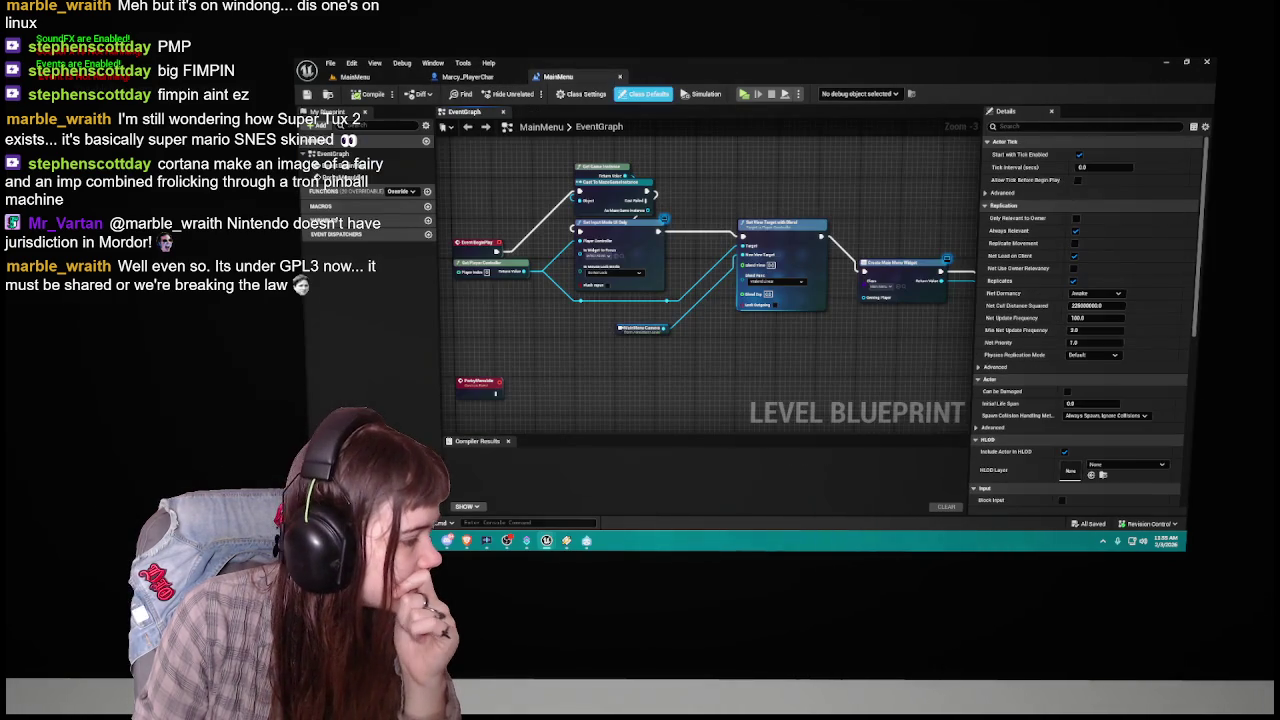
Step: From the Content Drawer's Blueprints folder, open the MazeGameInstance blueprint
{"action": "key", "text": "ctrl+space"}
{"action": "scroll", "coordinate": [738, 477], "scroll_direction": "down", "scroll_amount": 2}
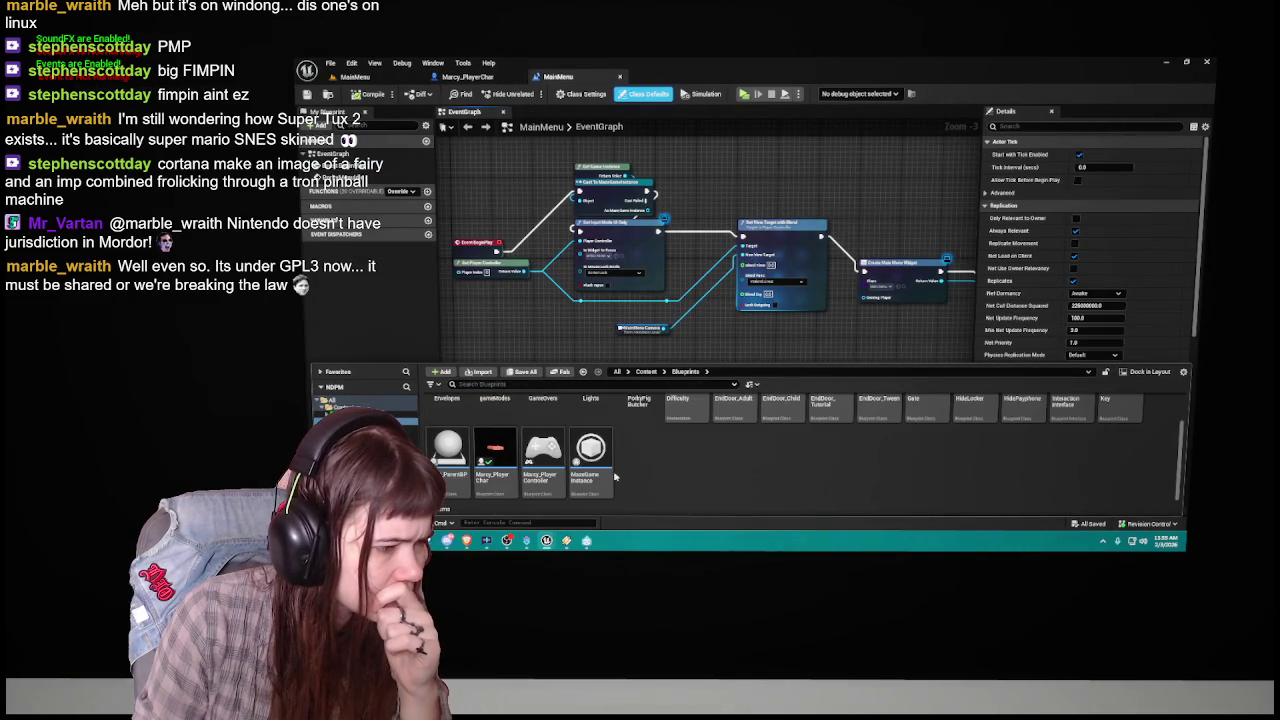
{"action": "scroll", "coordinate": [738, 477], "scroll_direction": "up", "scroll_amount": 1}
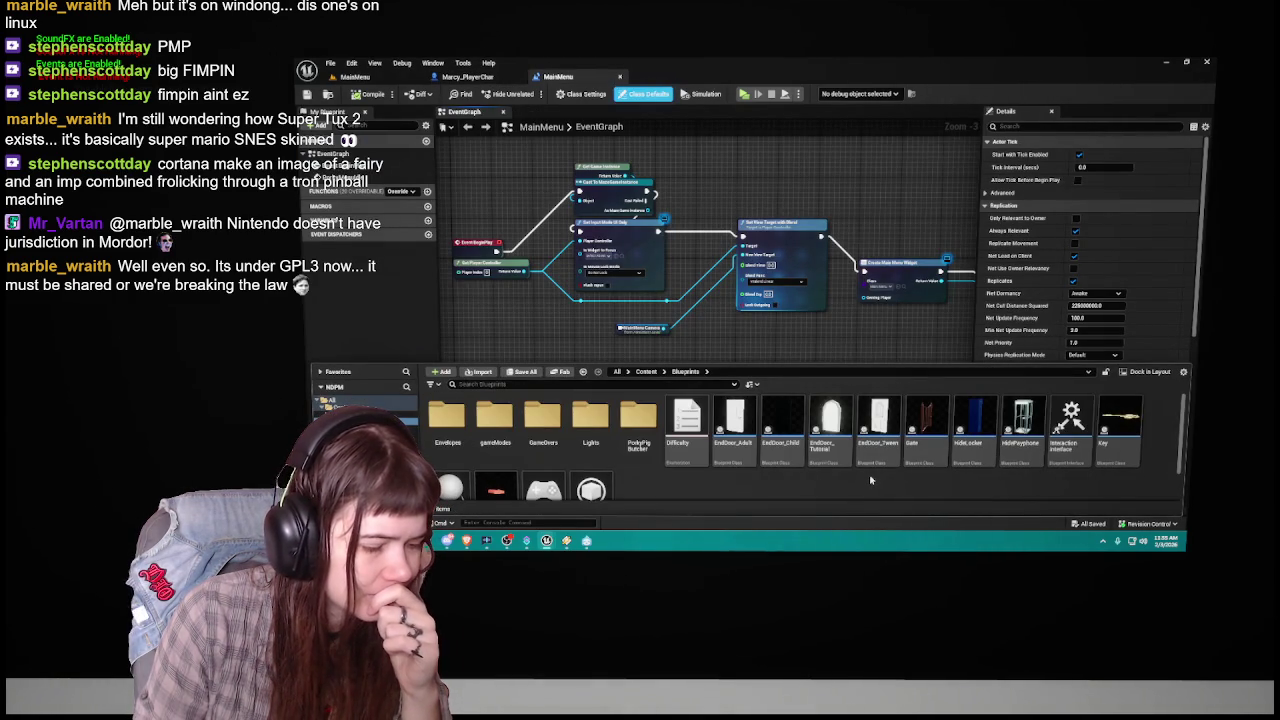
{"action": "scroll", "coordinate": [870, 479], "scroll_direction": "down", "scroll_amount": 1}
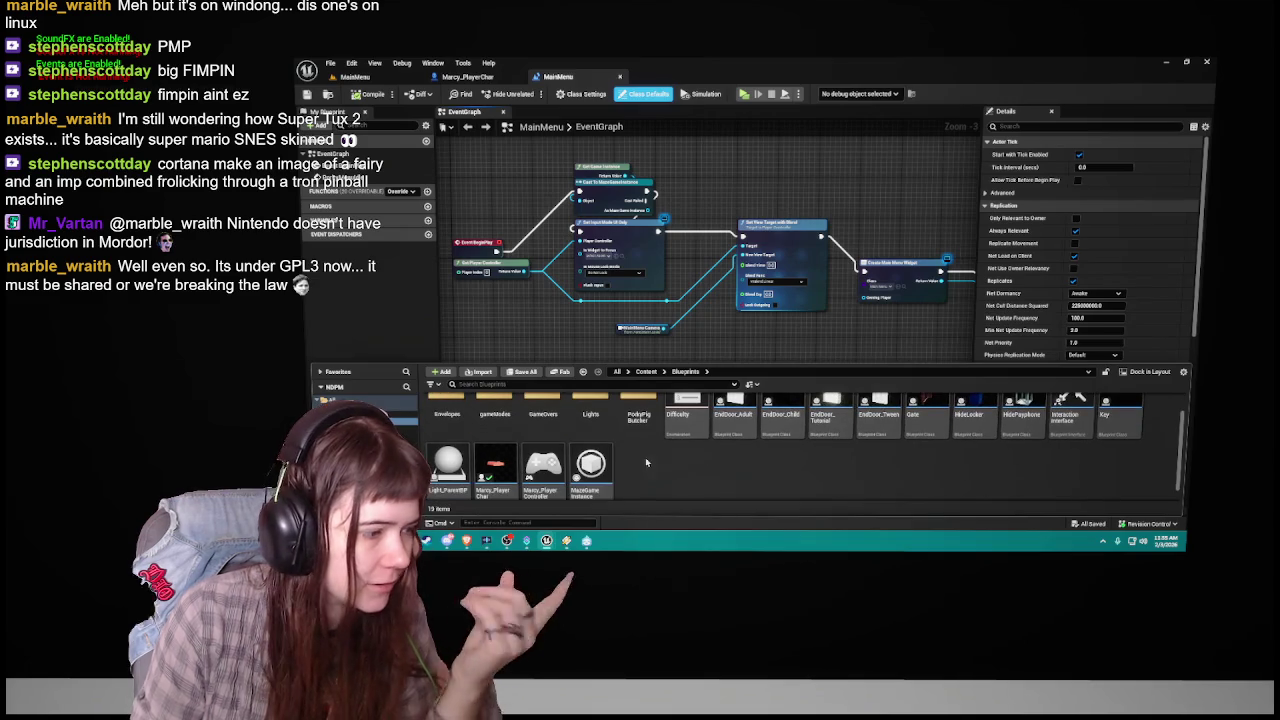
{"action": "double_click", "coordinate": [600, 478]}
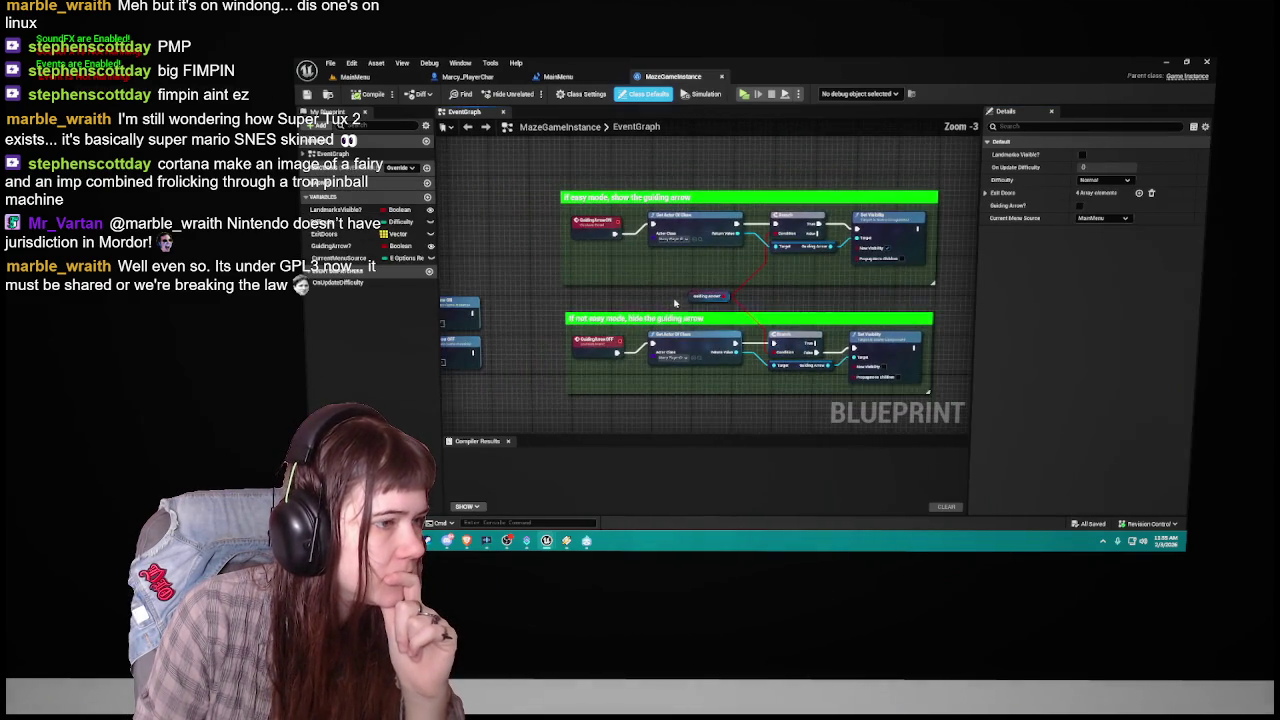
Step: Pan the MazeGameInstance graph to the difficulty update, Branch, Event Init and Change Difficulty nodes
{"action": "scroll", "coordinate": [610, 295], "scroll_direction": "down", "scroll_amount": 1}
{"action": "scroll", "coordinate": [629, 292], "scroll_direction": "up", "scroll_amount": 1}
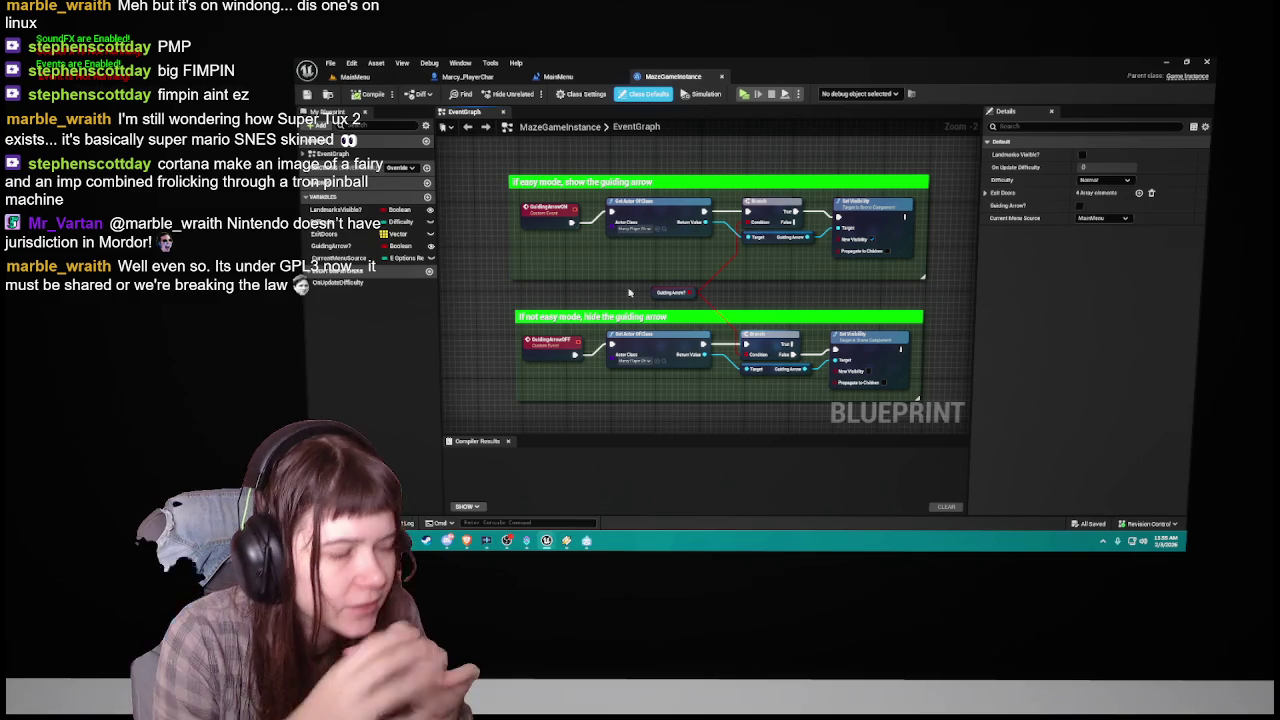
{"action": "left_click_drag", "start_coordinate": [485, 238], "coordinate": [786, 234]}
{"action": "left_click_drag", "start_coordinate": [560, 240], "coordinate": [924, 261]}
{"action": "mouse_move", "coordinate": [760, 262]}
{"action": "left_mouse_down"}
{"action": "mouse_move", "coordinate": [839, 298]}
{"action": "mouse_move", "coordinate": [819, 338]}
{"action": "left_mouse_up"}
{"action": "left_click", "coordinate": [355, 76]}
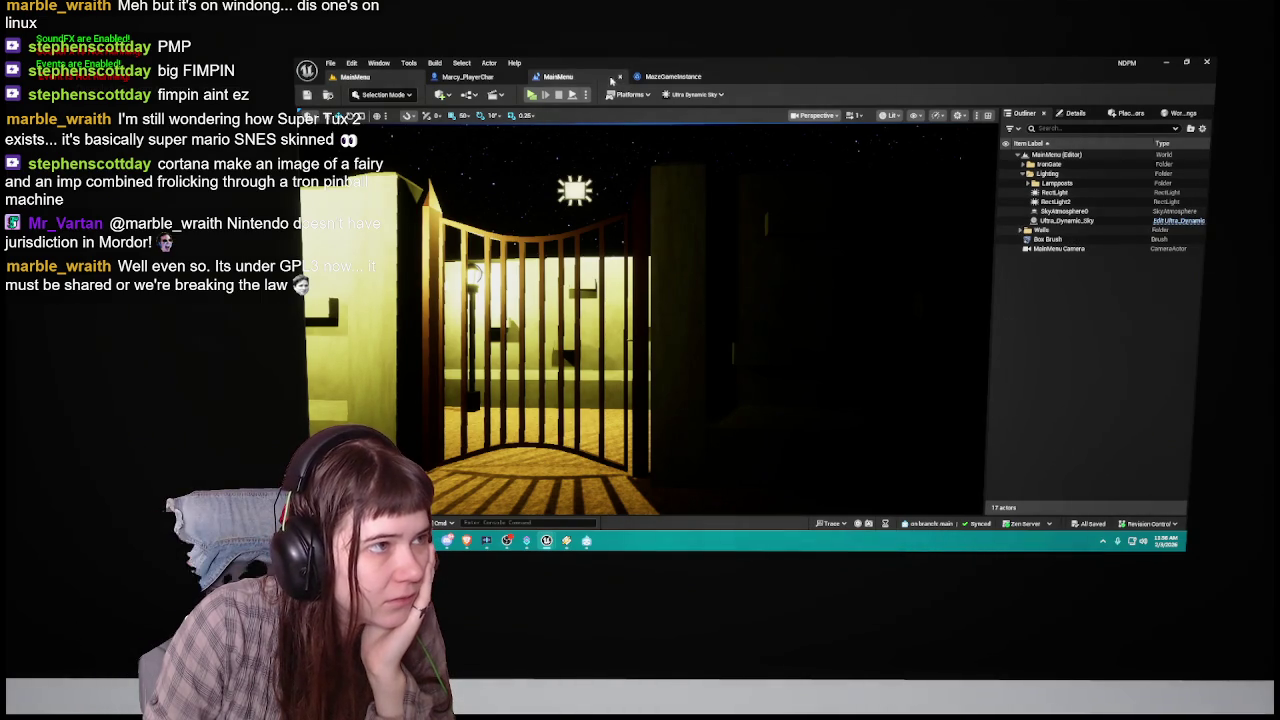
{"action": "left_click", "coordinate": [670, 77]}
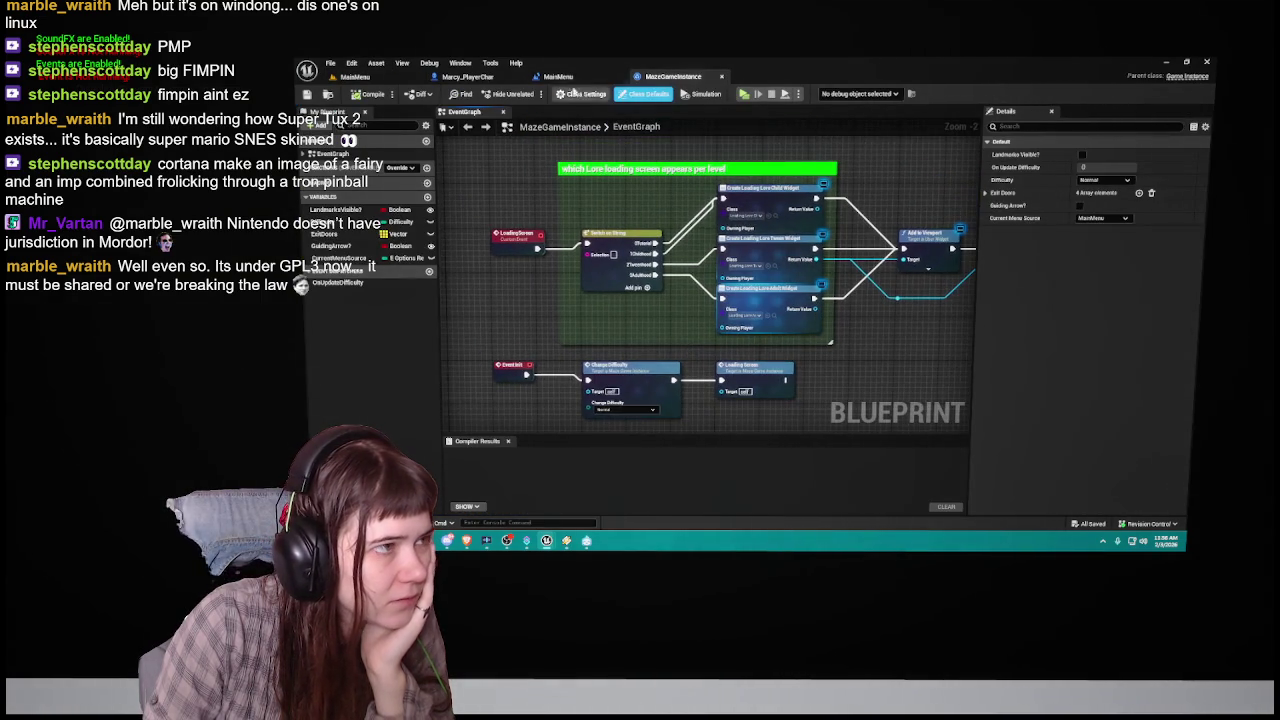
Step: In the MainMenu level blueprint, inspect the Get Game Instance and Cast To MazeGameInstance nodes
{"action": "left_click", "coordinate": [558, 76]}
{"action": "mouse_move", "coordinate": [739, 213]}
{"action": "left_mouse_down"}
{"action": "mouse_move", "coordinate": [740, 200]}
{"action": "mouse_move", "coordinate": [650, 220]}
{"action": "mouse_move", "coordinate": [470, 214]}
{"action": "mouse_move", "coordinate": [720, 225]}
{"action": "mouse_move", "coordinate": [770, 210]}
{"action": "left_mouse_up"}
{"action": "left_click", "coordinate": [625, 185]}
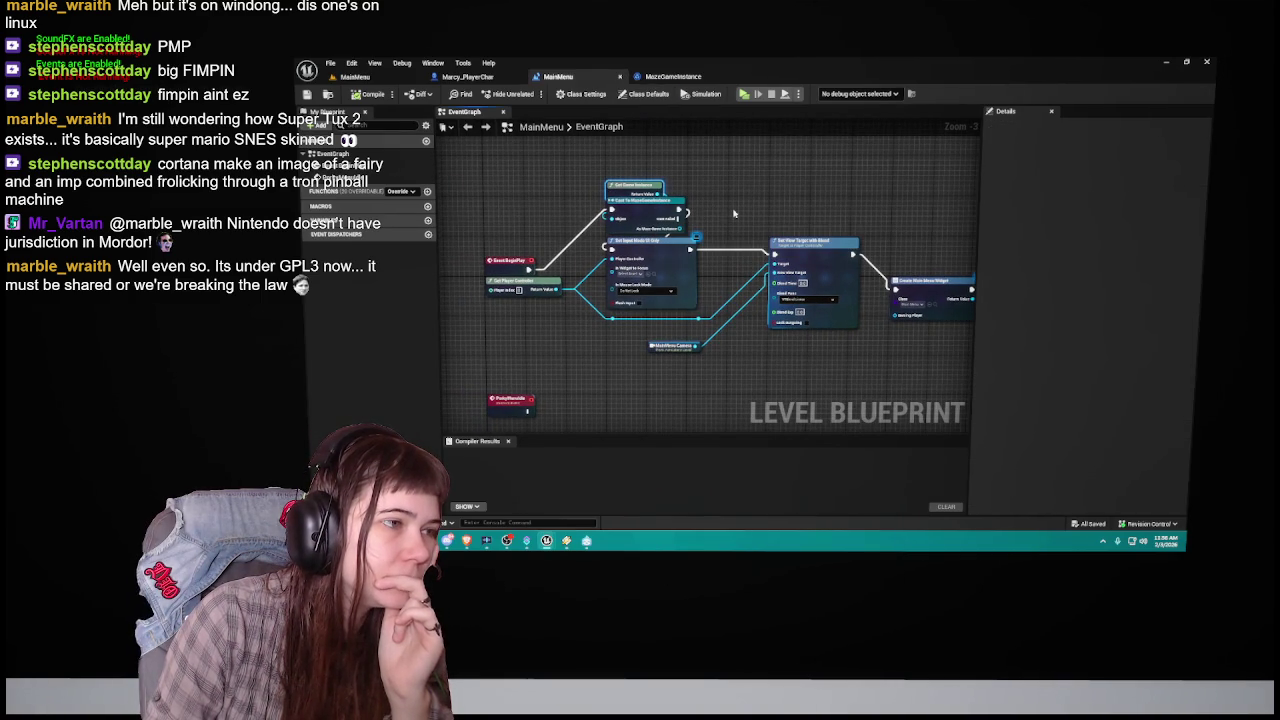
{"action": "left_click", "coordinate": [650, 214]}
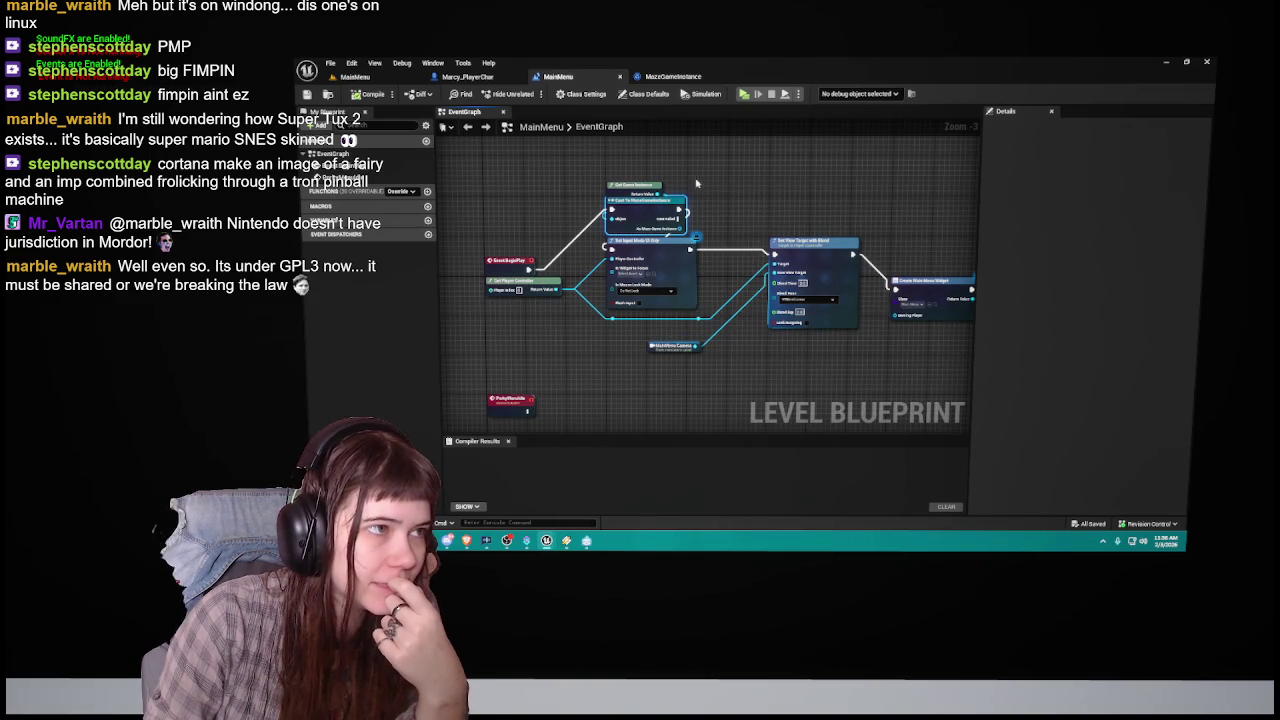
Step: Check MazeGameInstance's Remove from Parent node, then return to the MainMenu level viewport
{"action": "left_click", "coordinate": [672, 76]}
{"action": "mouse_move", "coordinate": [863, 368]}
{"action": "left_mouse_down"}
{"action": "mouse_move", "coordinate": [841, 386]}
{"action": "mouse_move", "coordinate": [711, 336]}
{"action": "mouse_move", "coordinate": [828, 343]}
{"action": "left_mouse_up"}
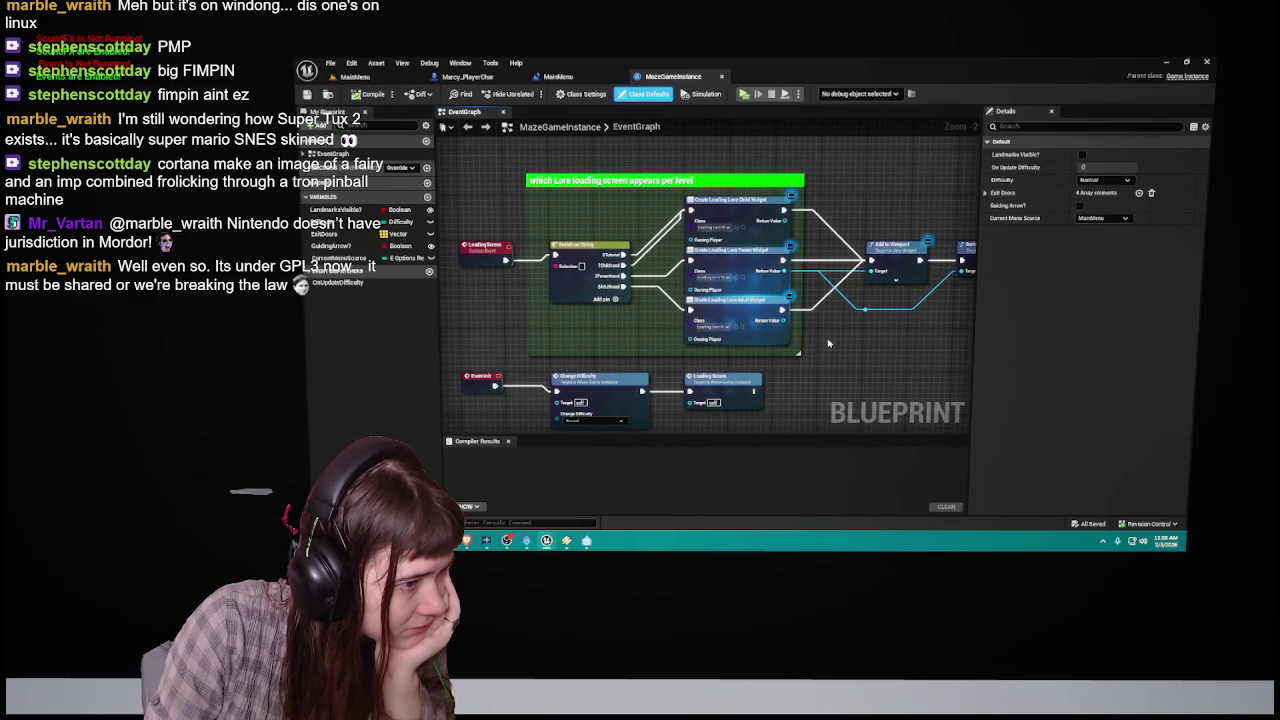
{"action": "mouse_move", "coordinate": [828, 343]}
{"action": "left_mouse_down"}
{"action": "mouse_move", "coordinate": [835, 329]}
{"action": "mouse_move", "coordinate": [760, 300]}
{"action": "mouse_move", "coordinate": [816, 316]}
{"action": "left_mouse_up"}
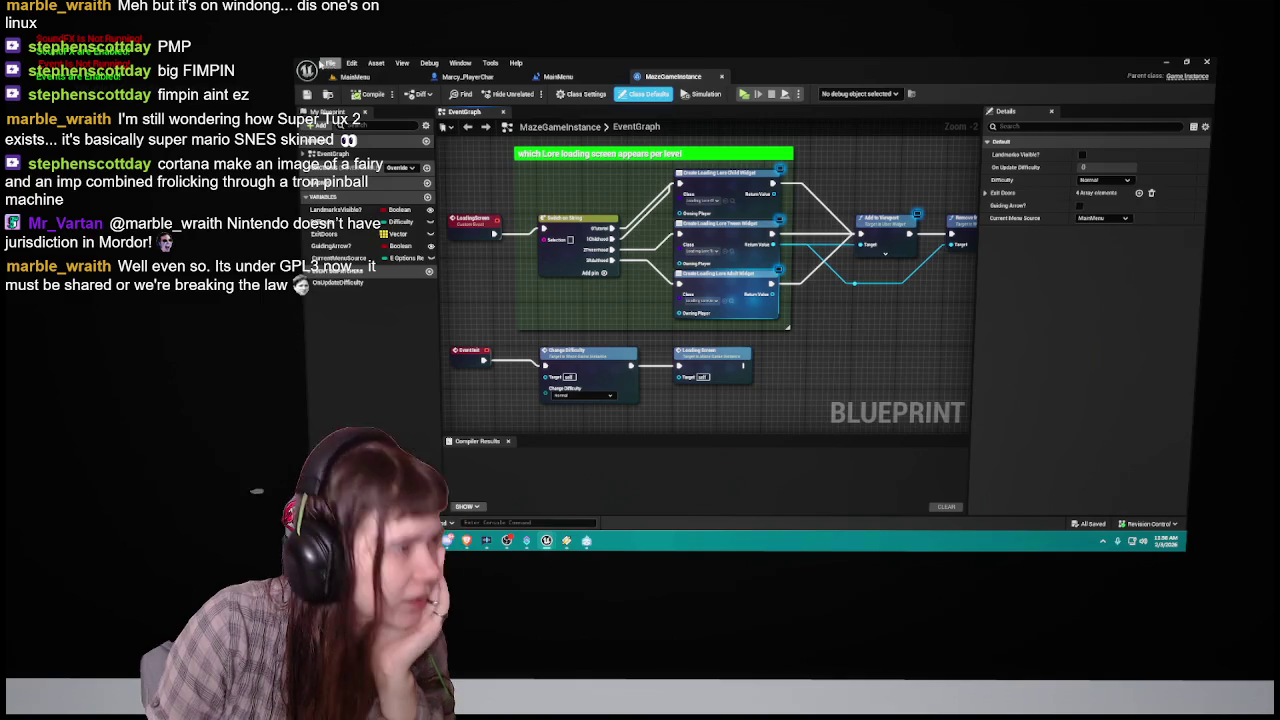
{"action": "left_click", "coordinate": [350, 76]}
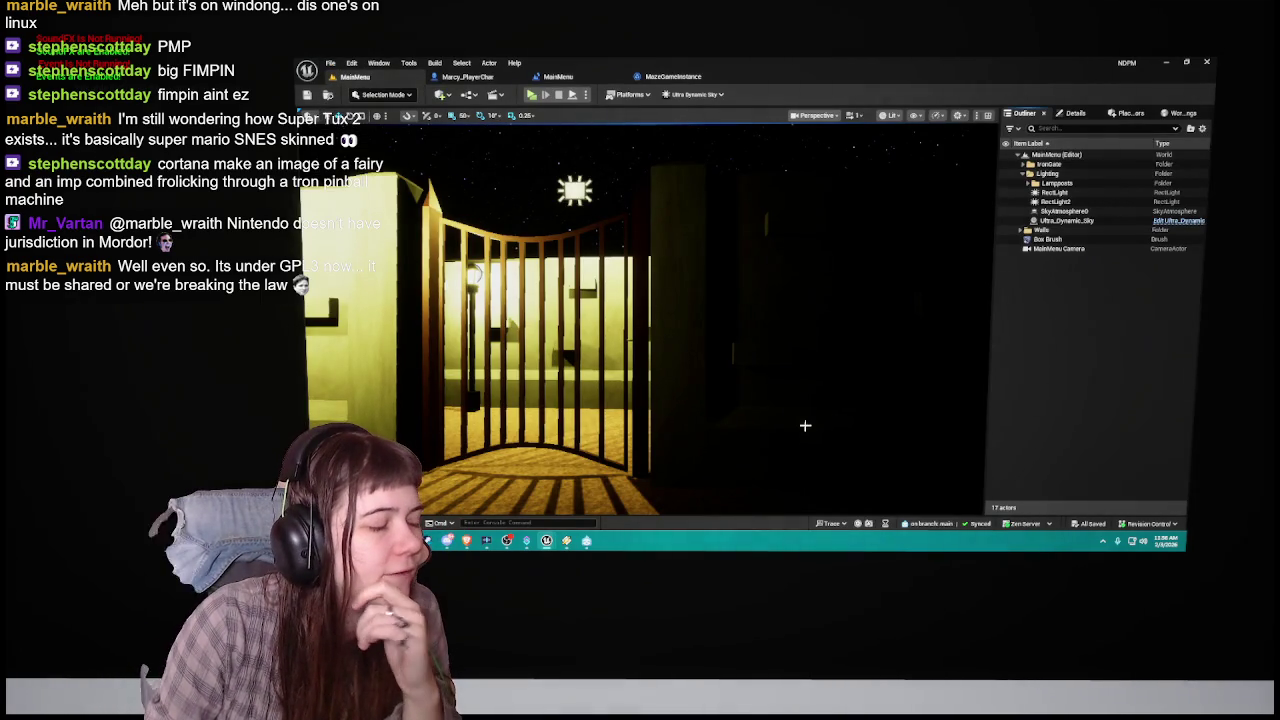
Step: Place a Player Start in front of the courtyard gate
{"action": "left_click", "coordinate": [1130, 113]}
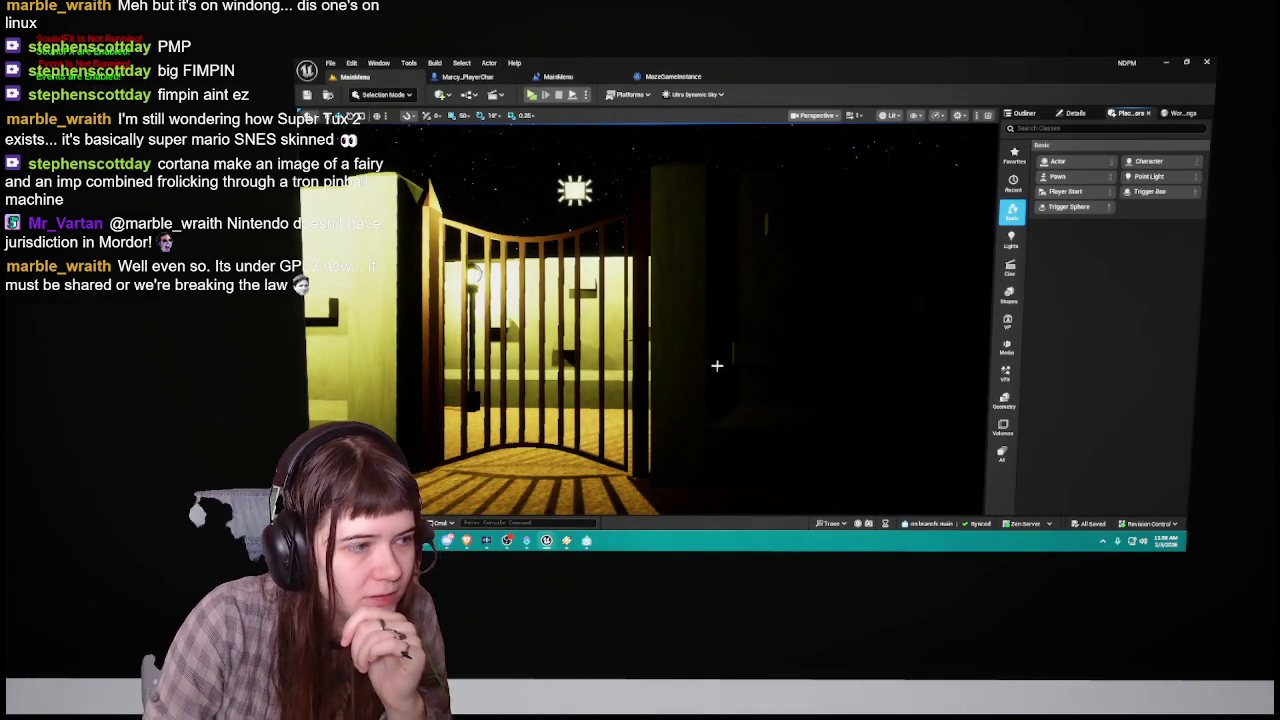
{"action": "scroll", "coordinate": [743, 330], "scroll_direction": "down", "scroll_amount": 10}
{"action": "scroll", "coordinate": [745, 330], "scroll_direction": "up", "scroll_amount": 3}
{"action": "mouse_move", "coordinate": [1065, 191]}
{"action": "left_mouse_down"}
{"action": "mouse_move", "coordinate": [1072, 214]}
{"action": "mouse_move", "coordinate": [530, 338]}
{"action": "mouse_move", "coordinate": [529, 323]}
{"action": "mouse_move", "coordinate": [529, 343]}
{"action": "left_mouse_up"}
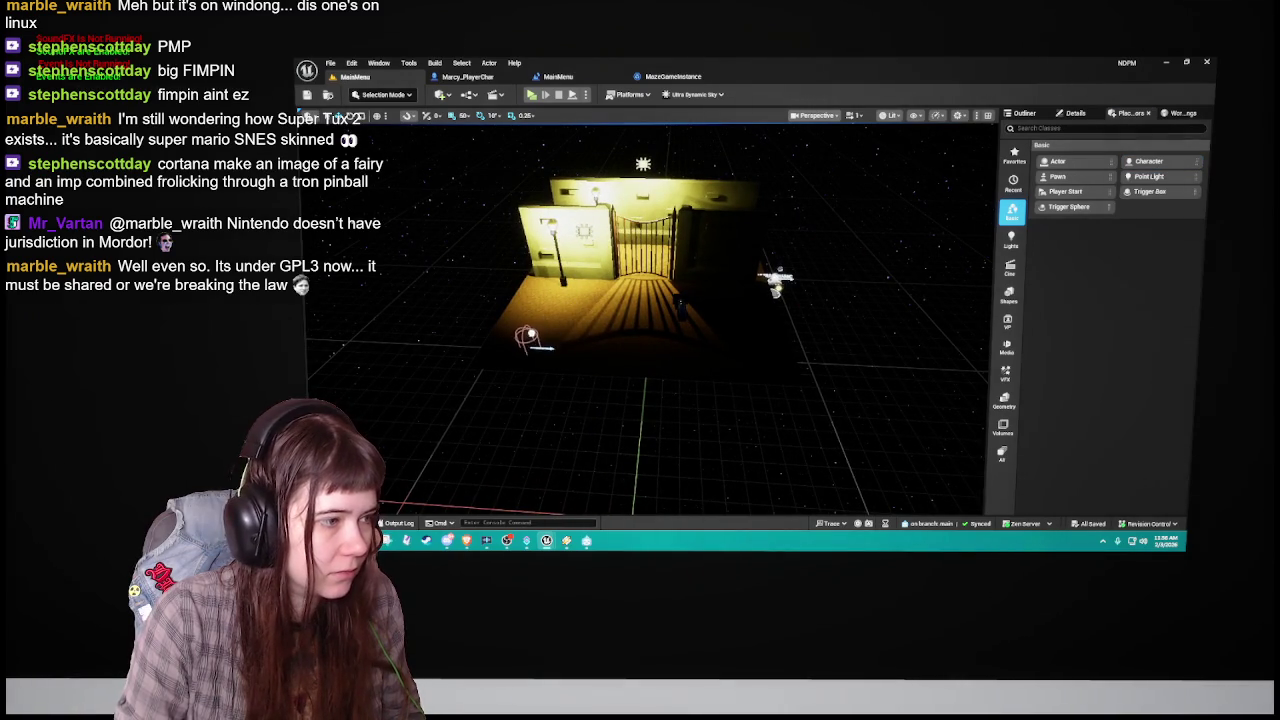
{"action": "key", "text": "Delete"}
{"action": "mouse_move", "coordinate": [1066, 191]}
{"action": "left_mouse_down"}
{"action": "mouse_move", "coordinate": [526, 354]}
{"action": "mouse_move", "coordinate": [538, 388]}
{"action": "left_mouse_up"}
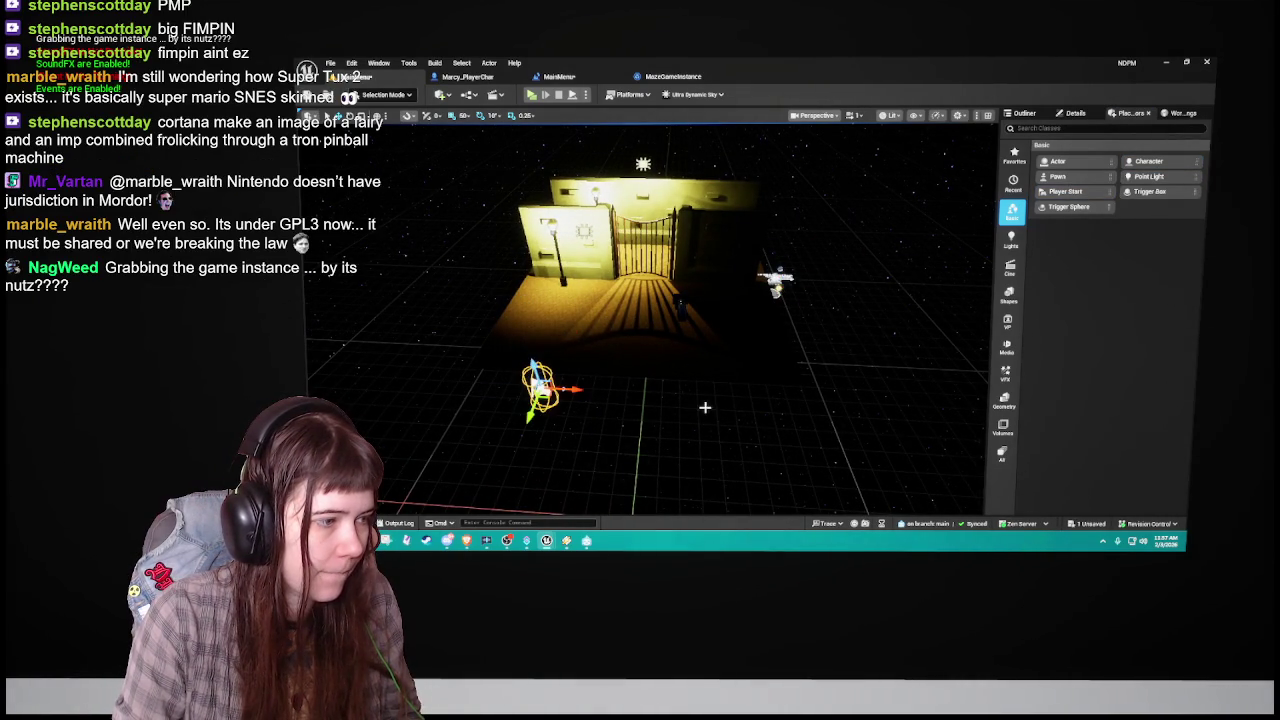
{"action": "mouse_move", "coordinate": [694, 389]}
{"action": "left_mouse_down"}
{"action": "mouse_move", "coordinate": [790, 392]}
{"action": "mouse_move", "coordinate": [697, 392]}
{"action": "left_mouse_up"}
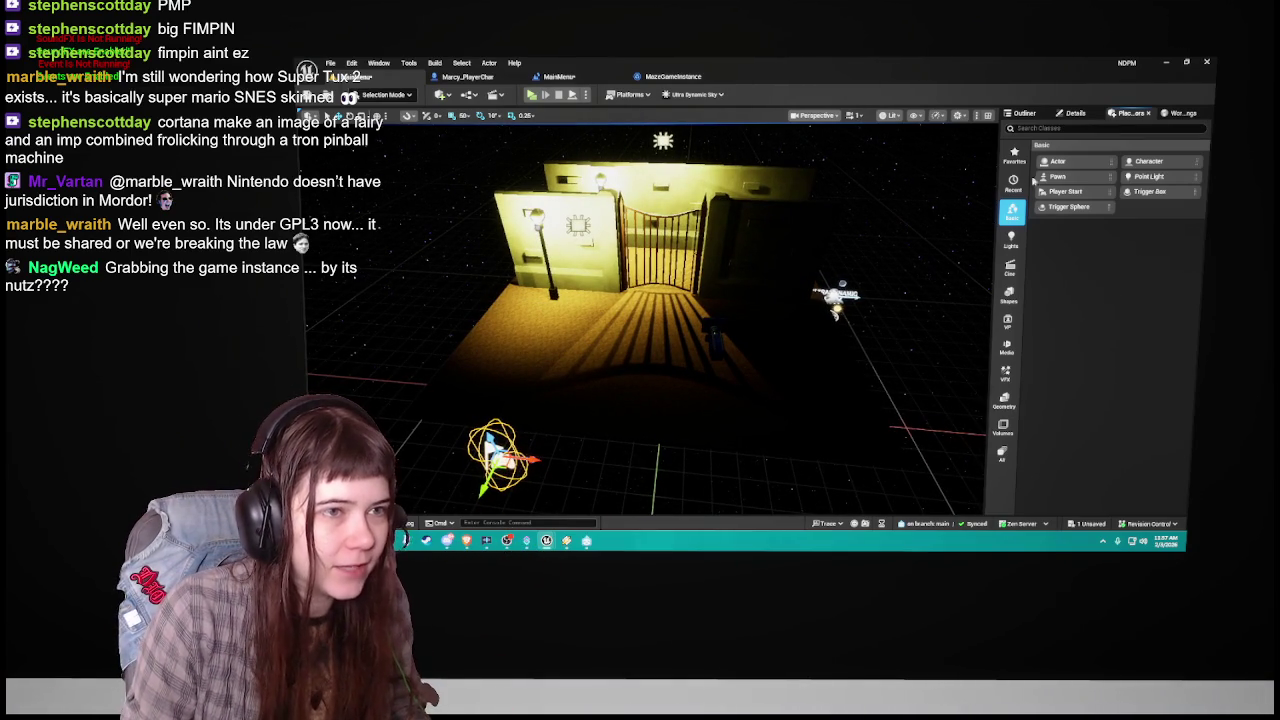
Step: Show the Outliner, deselect PlayerStart, and save the MainMenu map
{"action": "left_click", "coordinate": [1075, 113]}
{"action": "left_click", "coordinate": [1024, 113]}
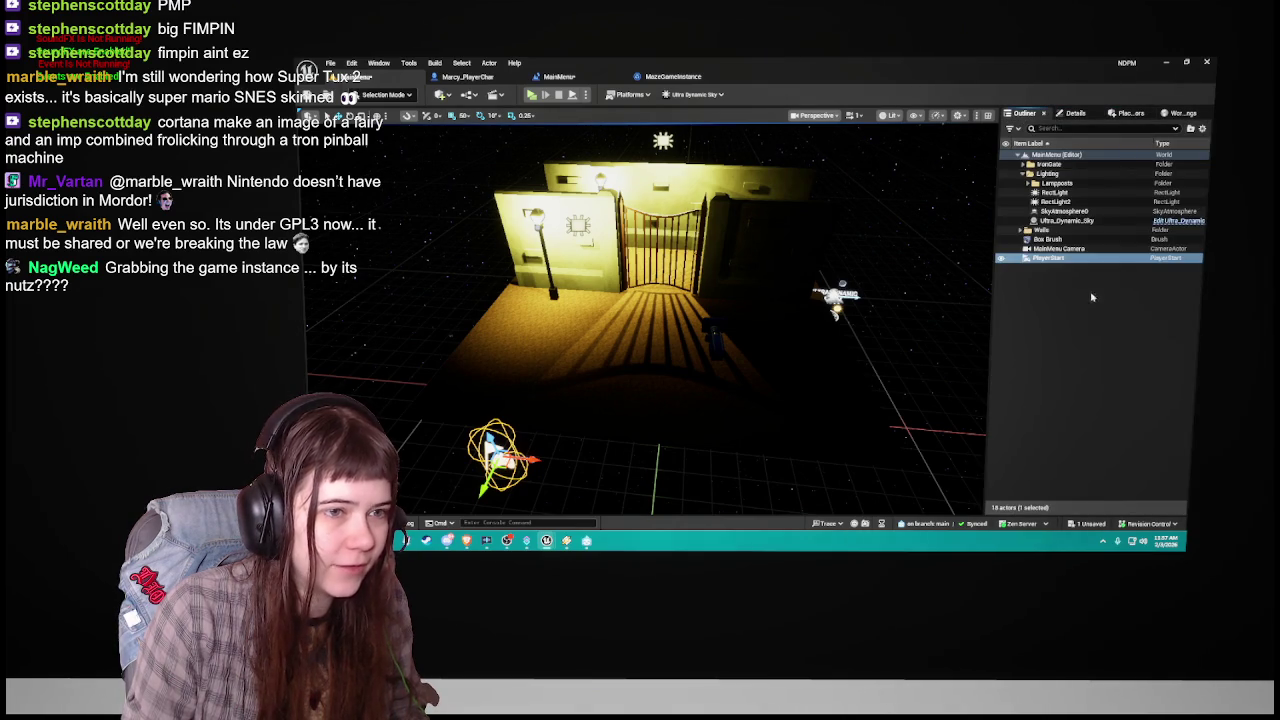
{"action": "left_click", "coordinate": [1090, 318]}
{"action": "key", "text": "ctrl+s"}
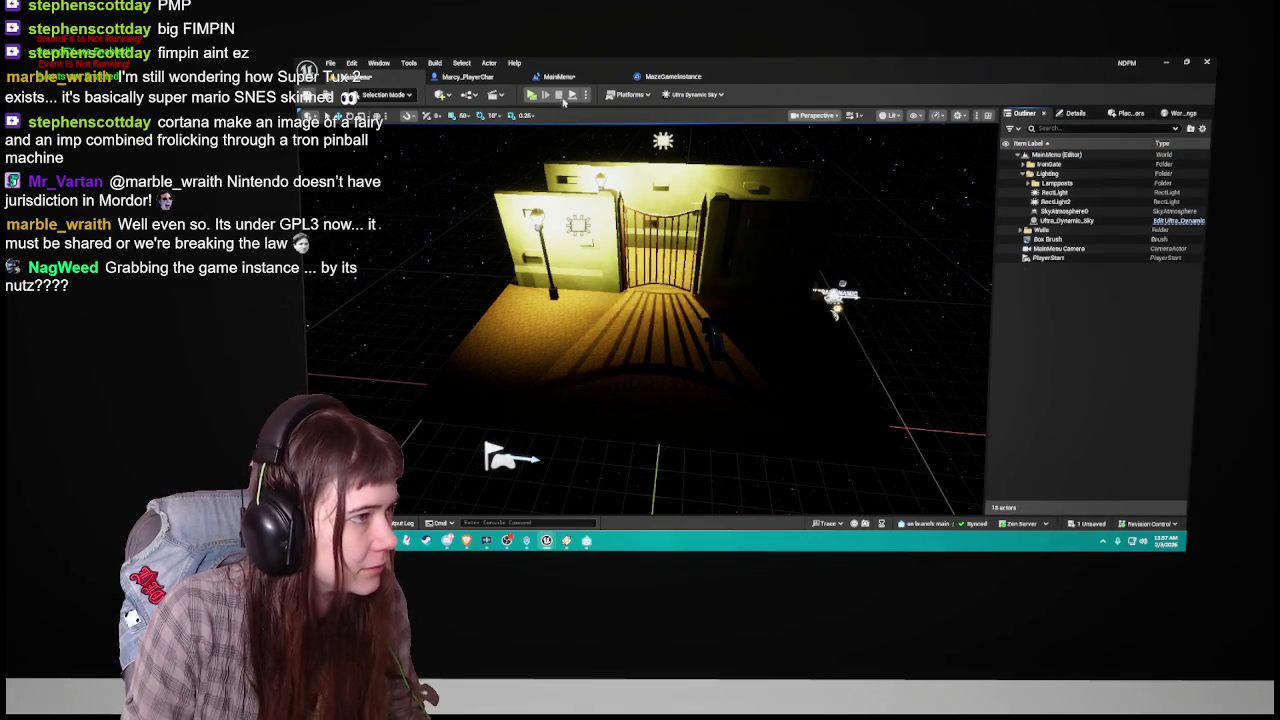
Step: Launch a Standalone Game, apply Difficulty Easy in Options, and start playing
{"action": "key", "text": "alt+p"}
{"action": "left_click", "coordinate": [914, 423]}
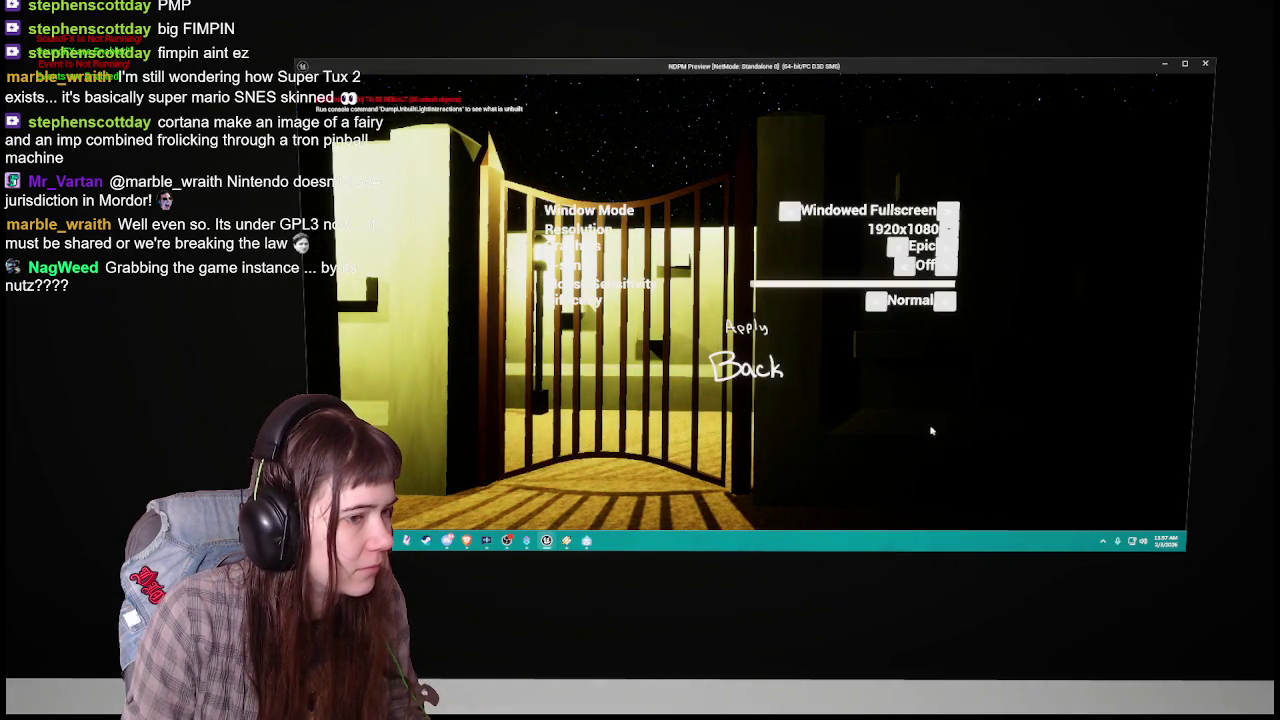
{"action": "left_click", "coordinate": [944, 300]}
{"action": "left_click", "coordinate": [892, 300]}
{"action": "left_click", "coordinate": [944, 300]}
{"action": "left_click", "coordinate": [892, 300]}
{"action": "left_click", "coordinate": [741, 330]}
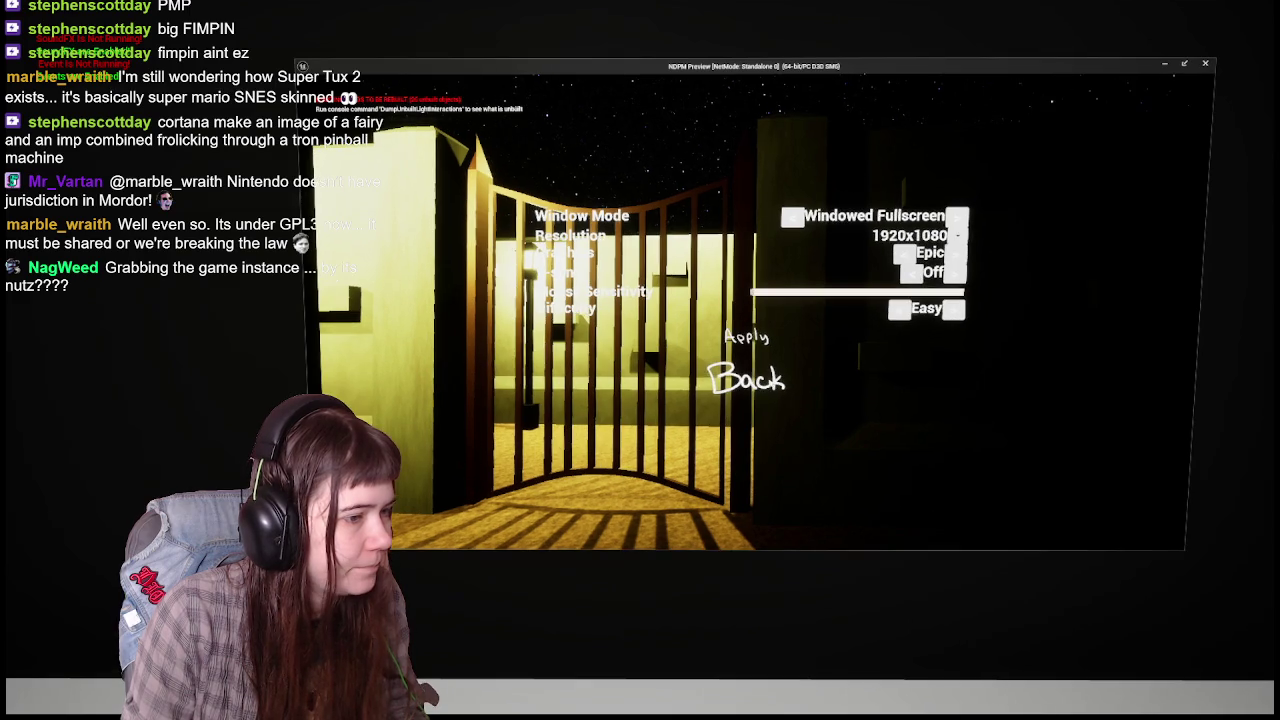
{"action": "left_click", "coordinate": [748, 369]}
{"action": "left_click", "coordinate": [937, 385]}
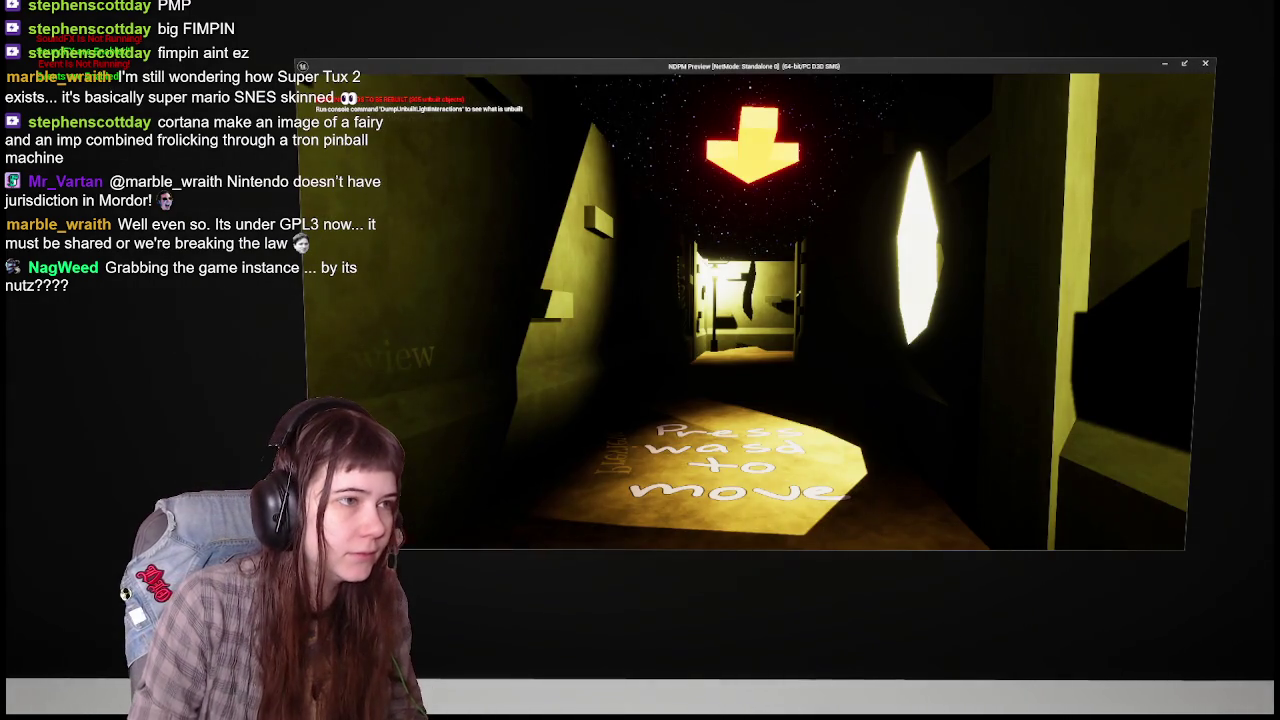
Step: Pause the game and check the Options screen from the pause menu
{"action": "key", "text": "Escape"}
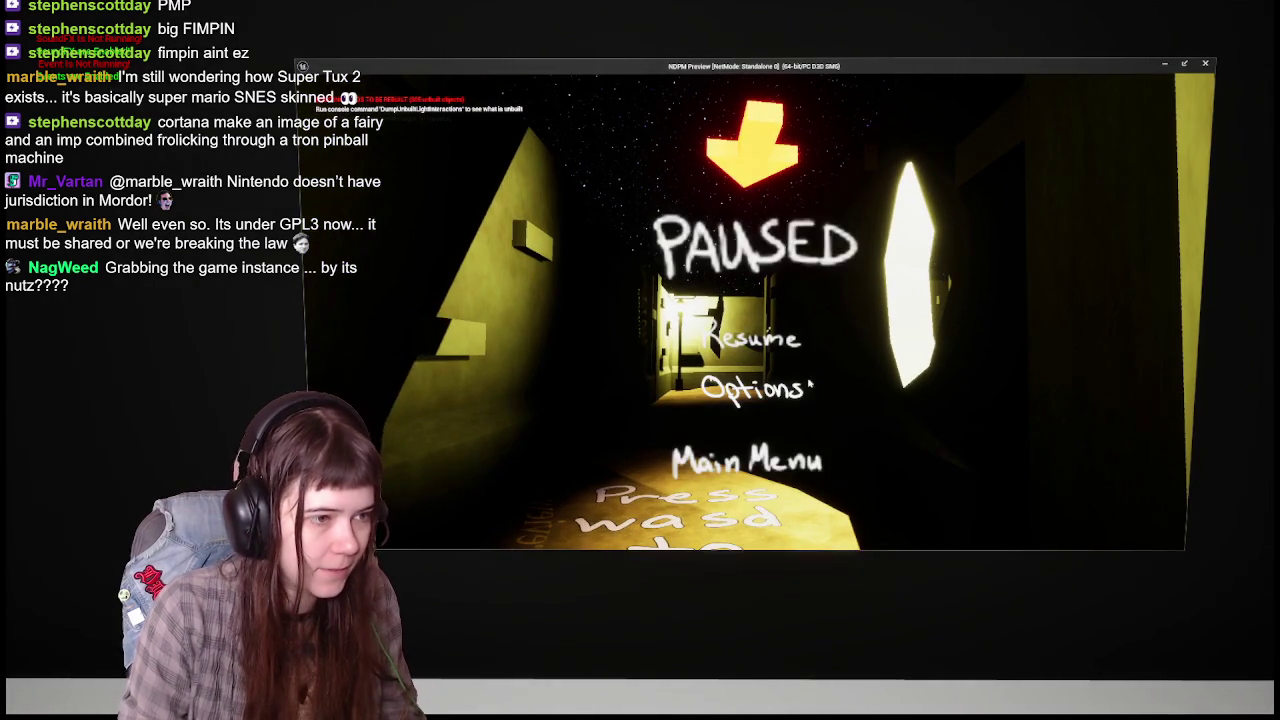
{"action": "left_click", "coordinate": [757, 303]}
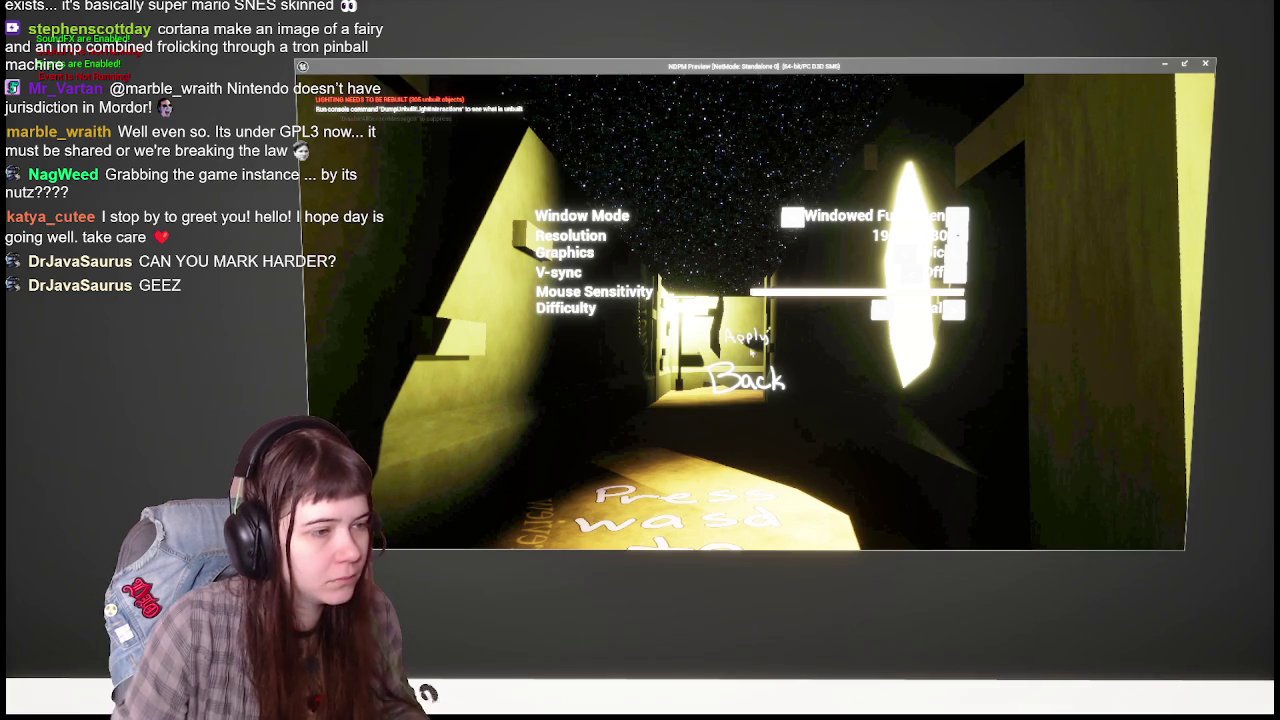
{"action": "key", "text": "Escape"}
{"action": "key", "text": "Escape"}
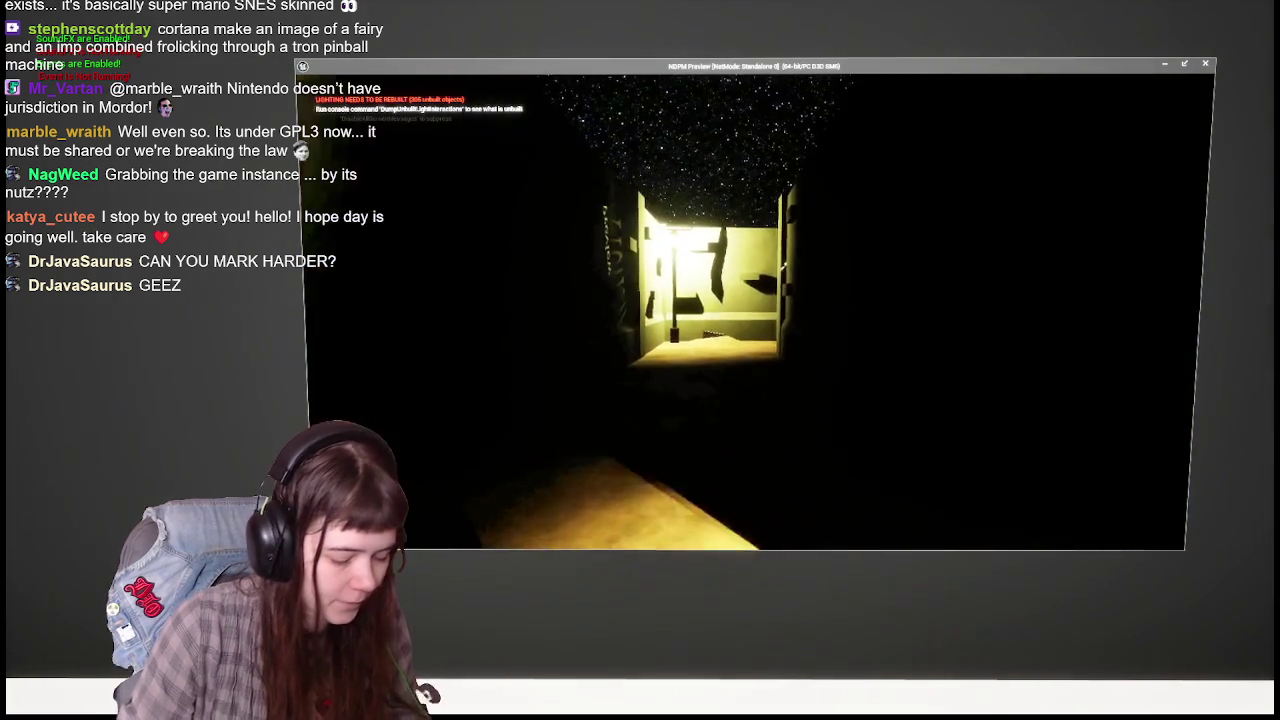
{"action": "key", "text": "Escape"}
{"action": "left_click", "coordinate": [790, 382]}
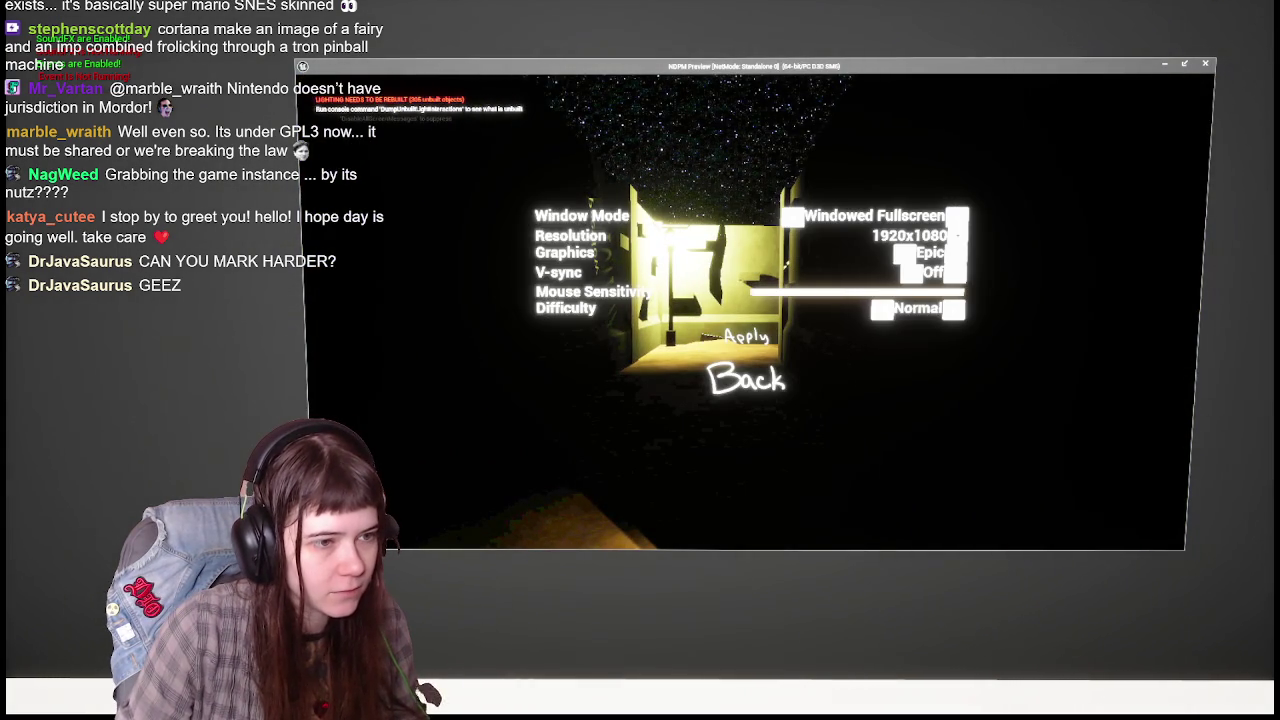
{"action": "key", "text": "Escape"}
{"action": "key", "text": "Escape"}
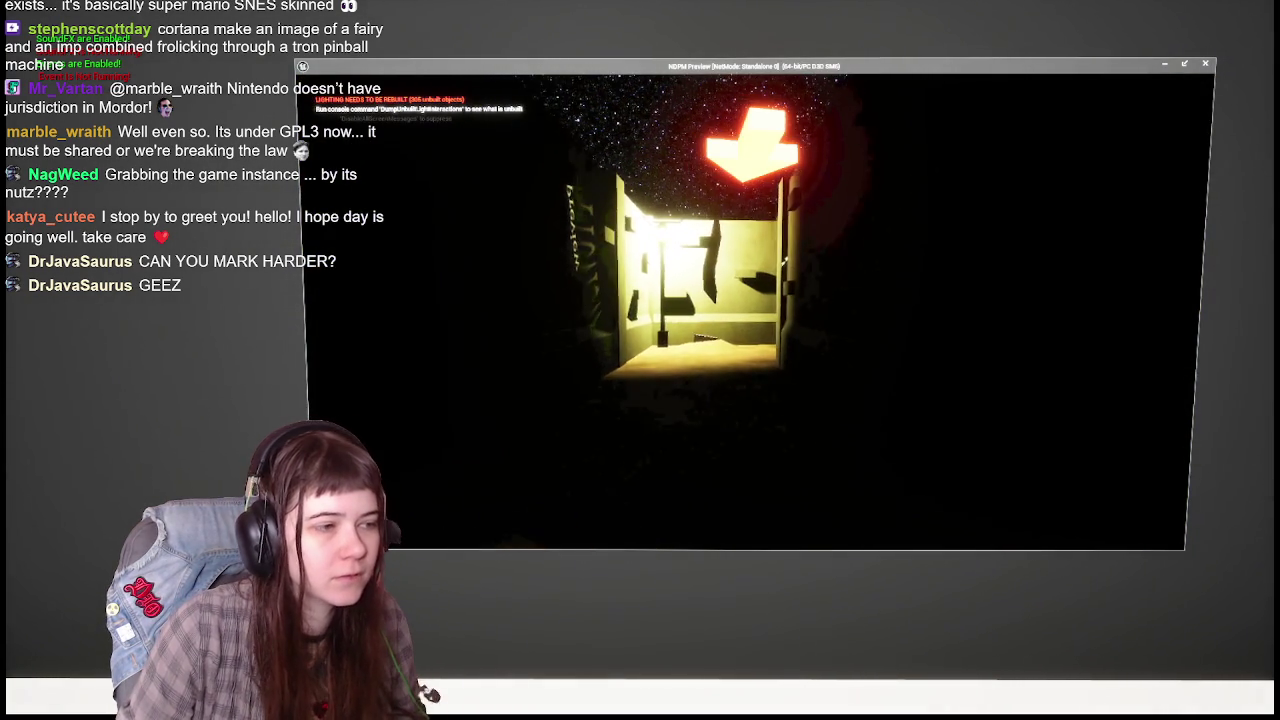
Step: Walk past the barred gate through the lit corridors to the alley, then end the preview
{"action": "key", "text": "w"}
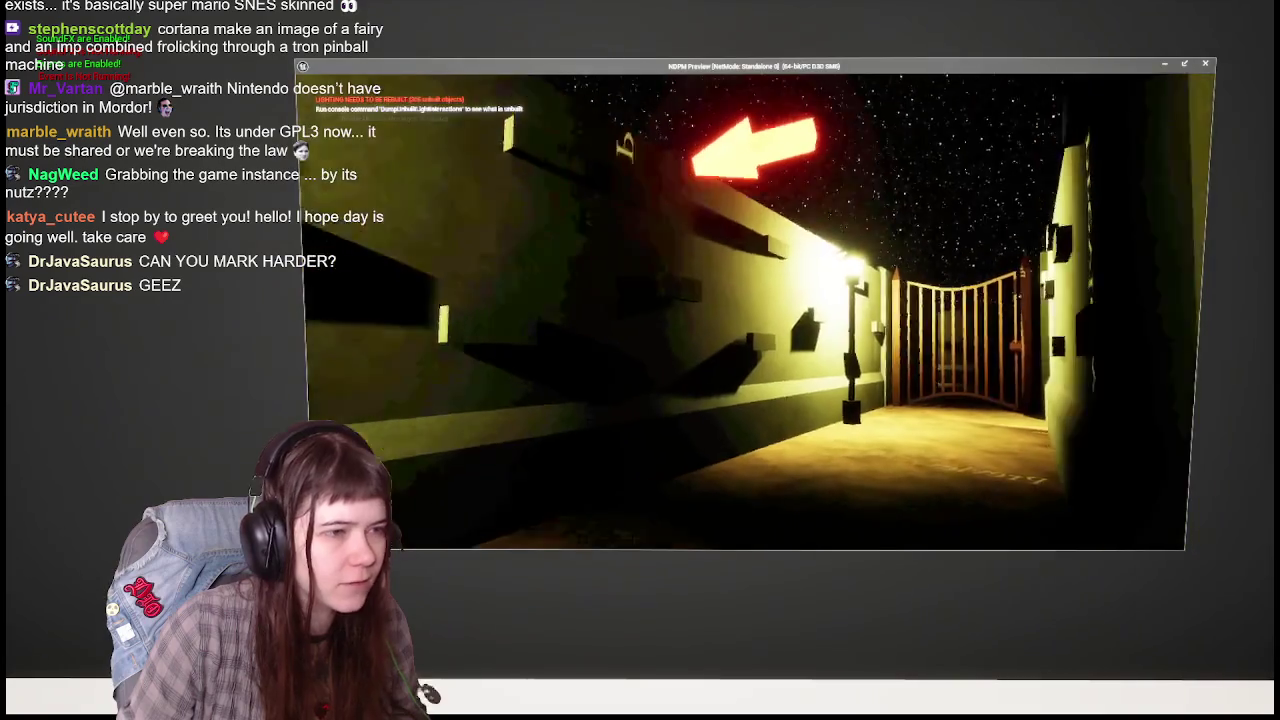
{"action": "key", "text": "w"}
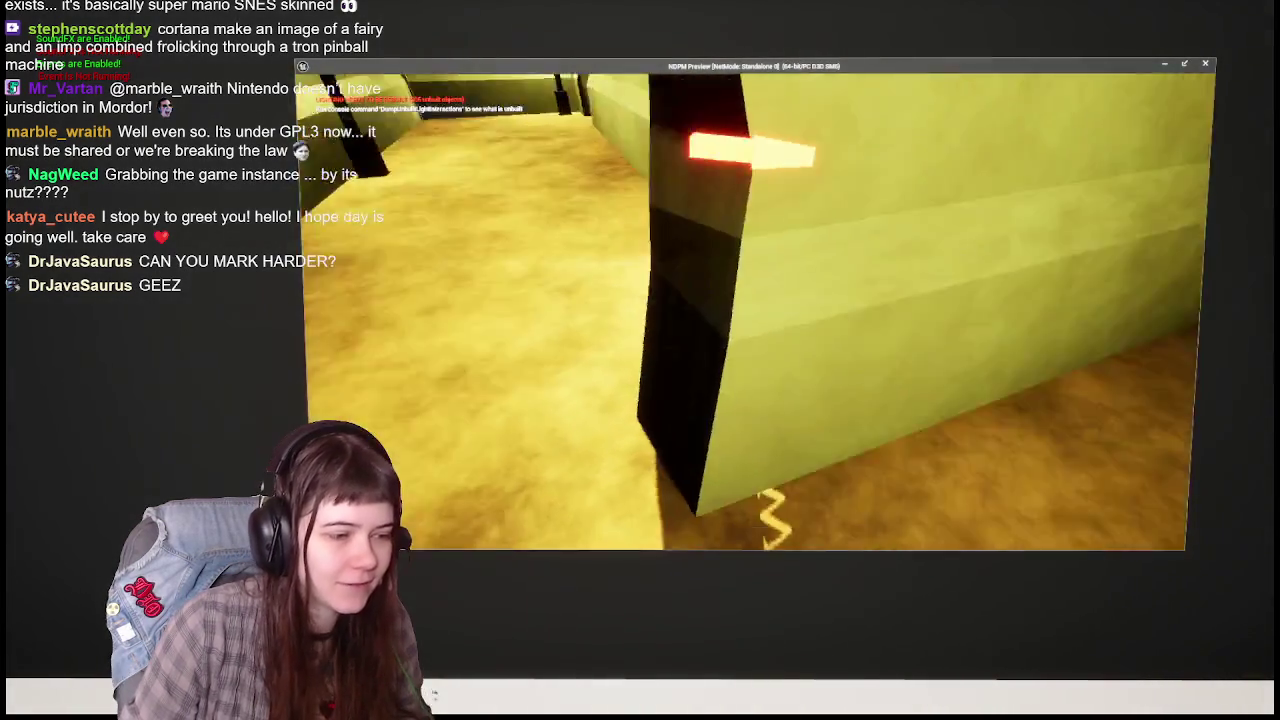
{"action": "key", "text": "w"}
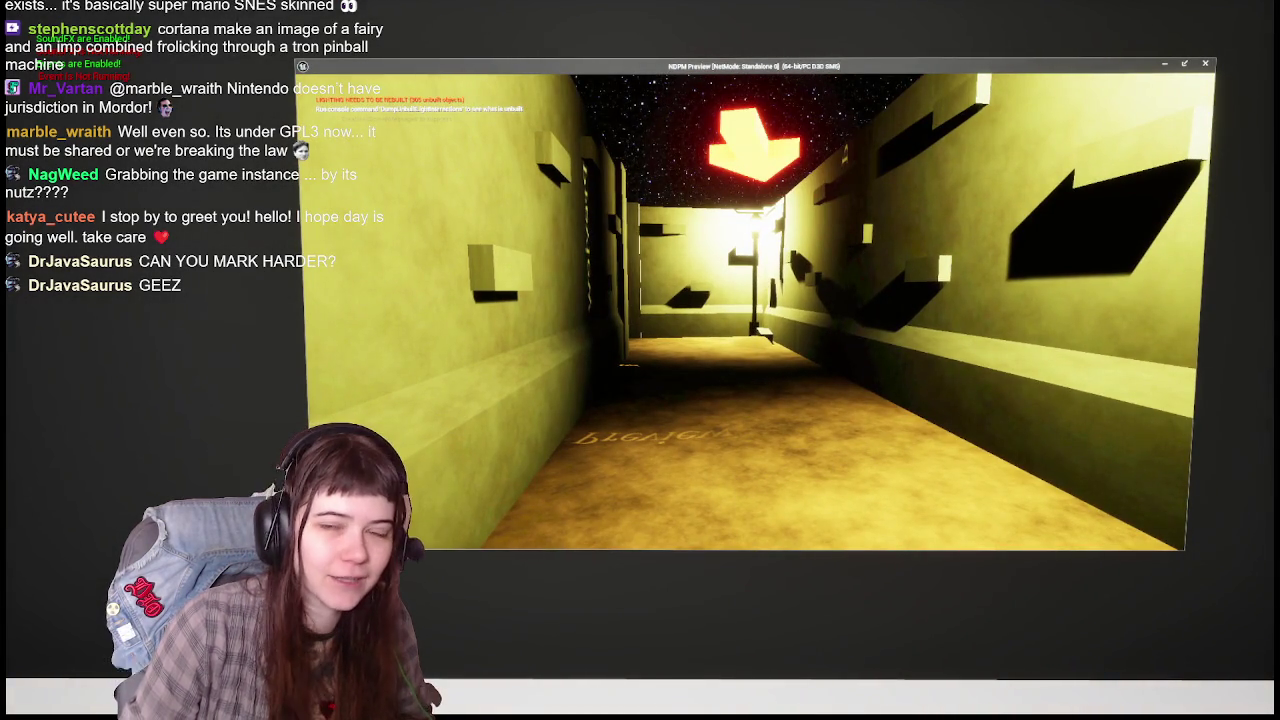
{"action": "key", "text": "w"}
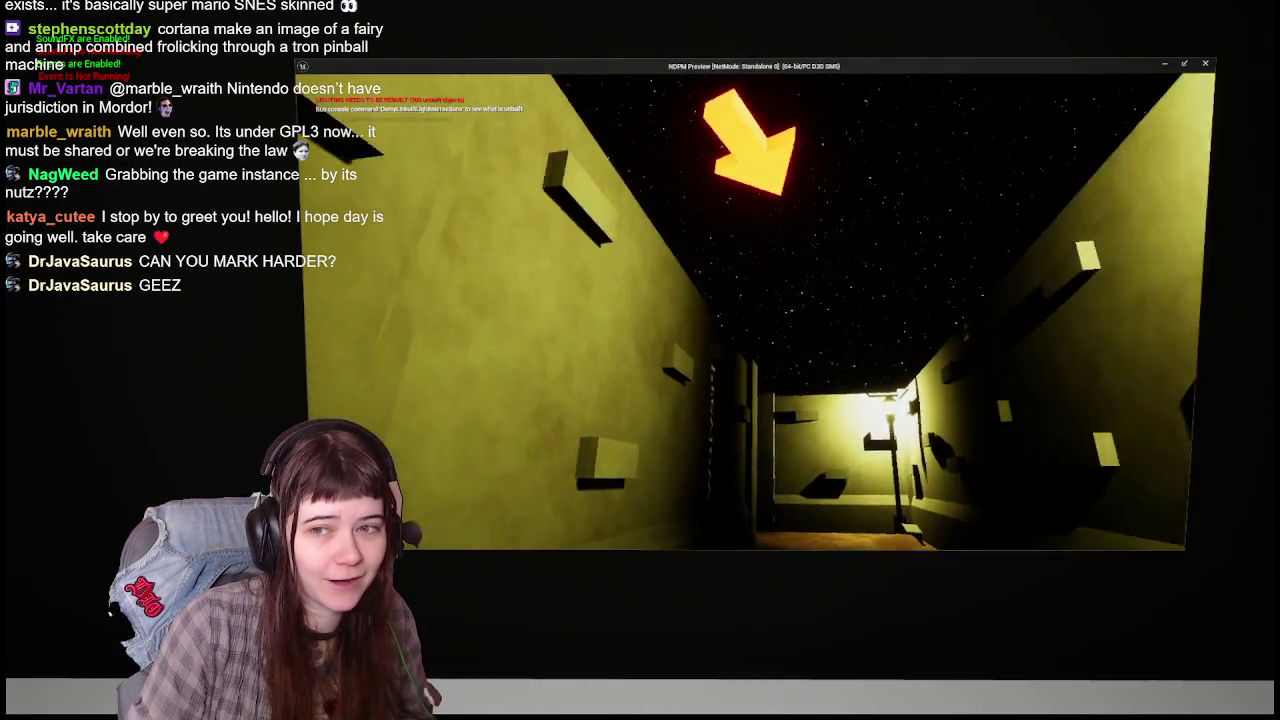
{"action": "key", "text": "w"}
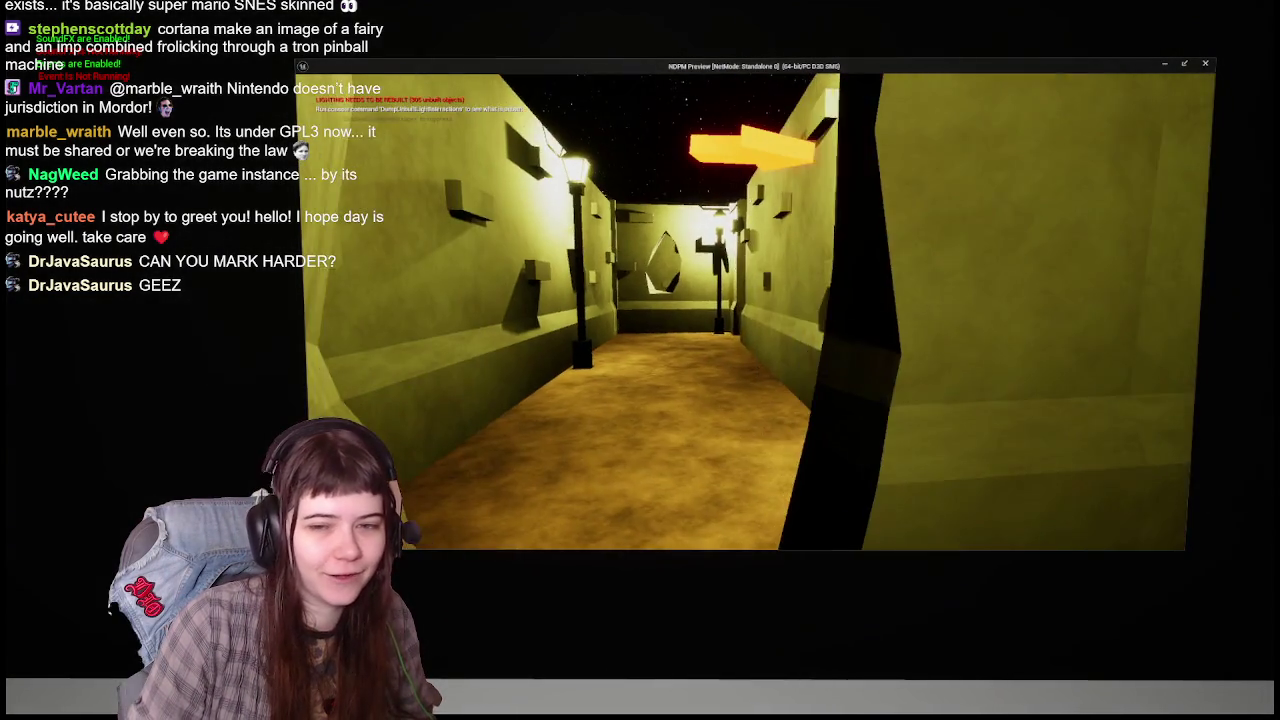
{"action": "key", "text": "w"}
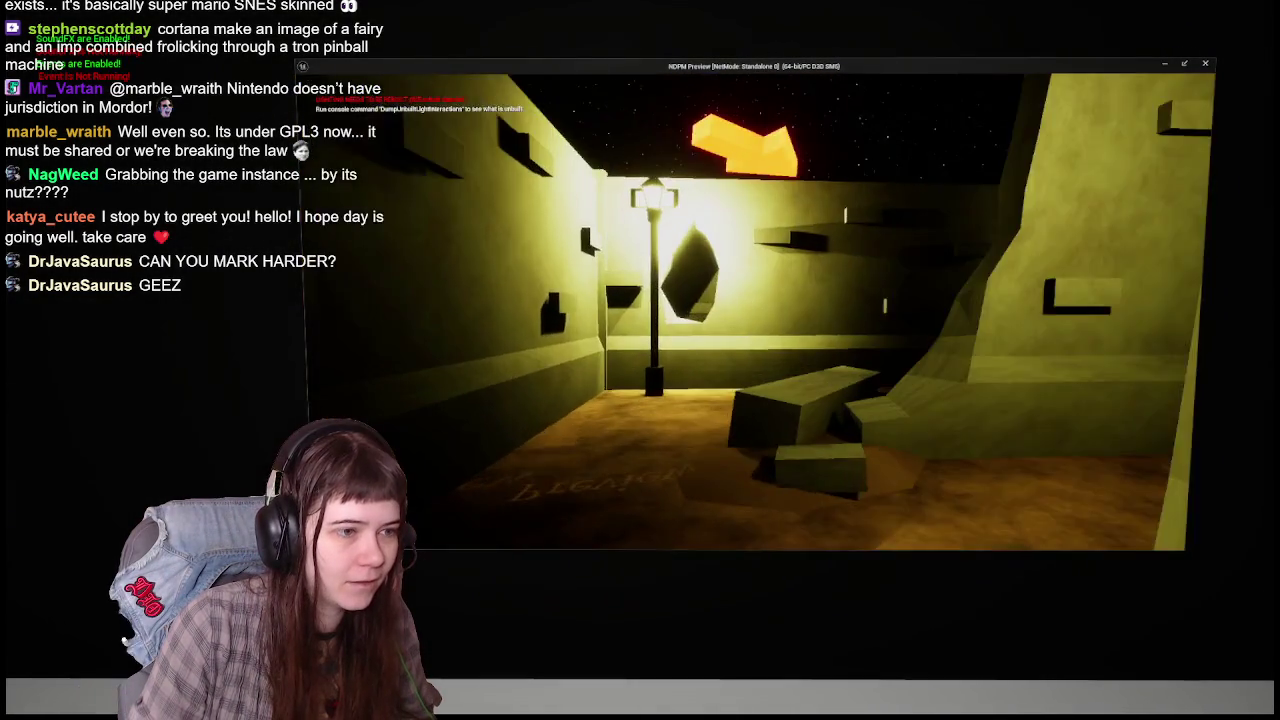
{"action": "key", "text": "w"}
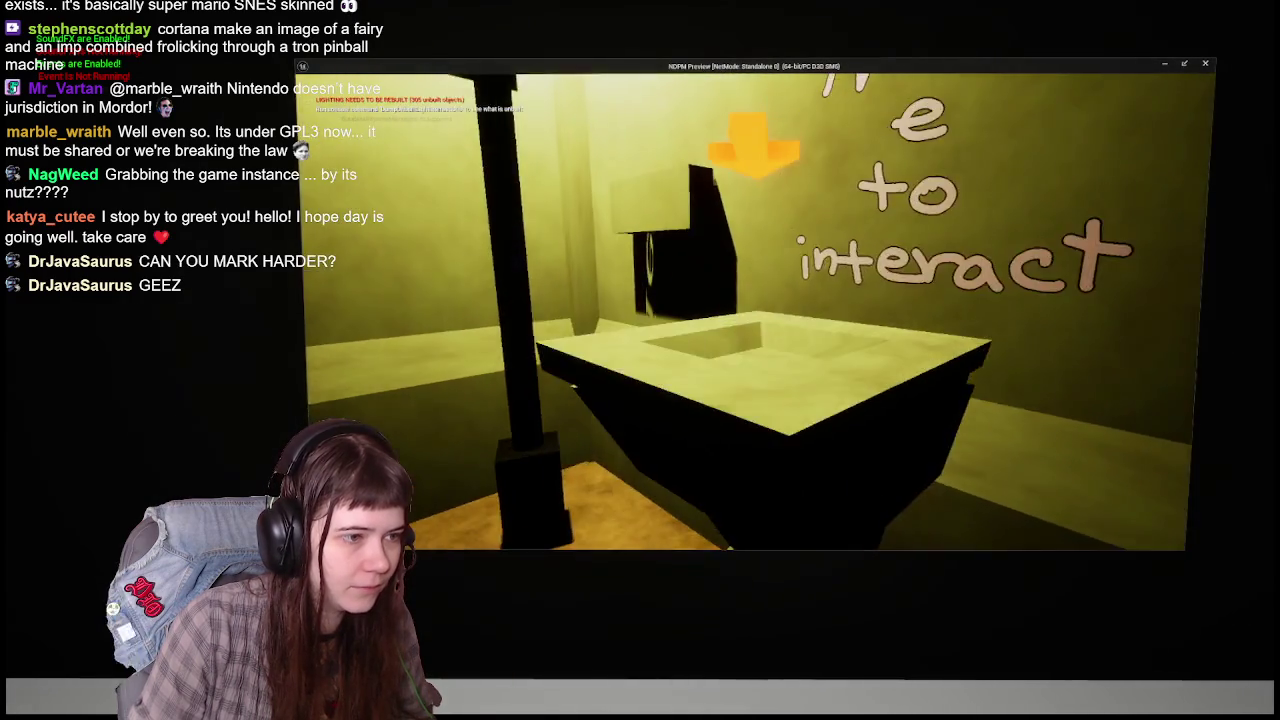
{"action": "key", "text": "w"}
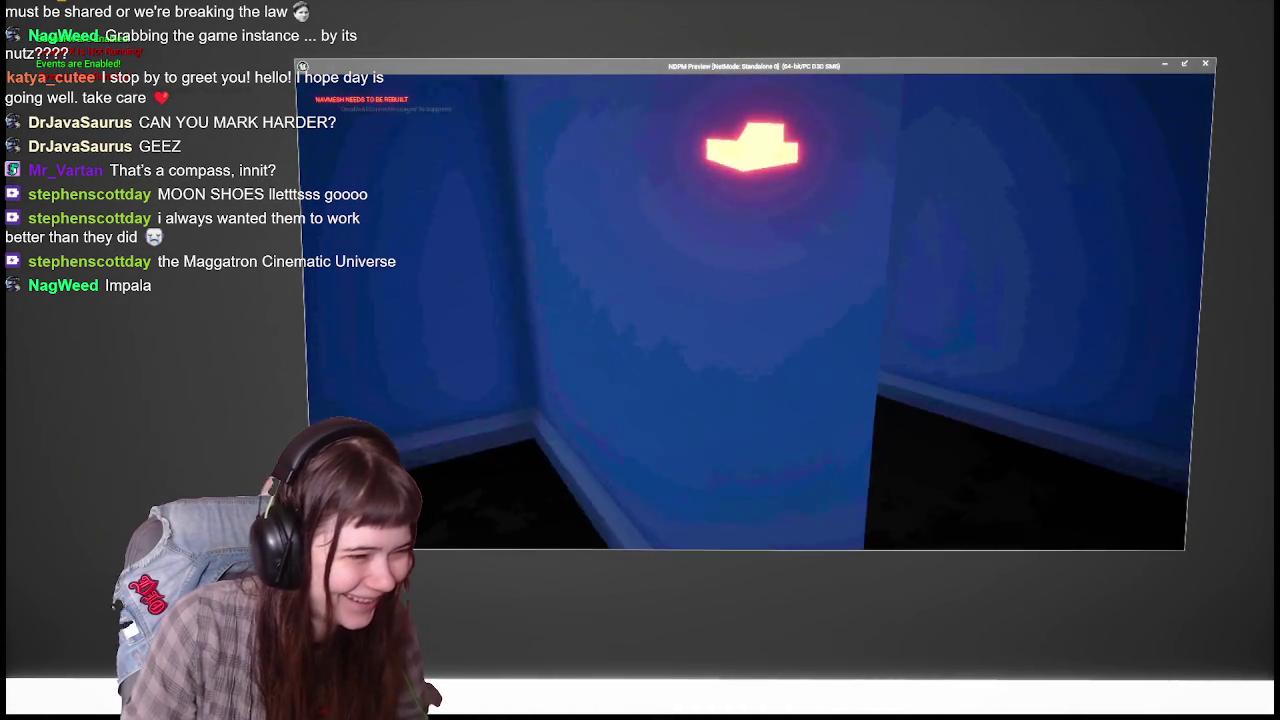
{"action": "key", "text": "Escape"}
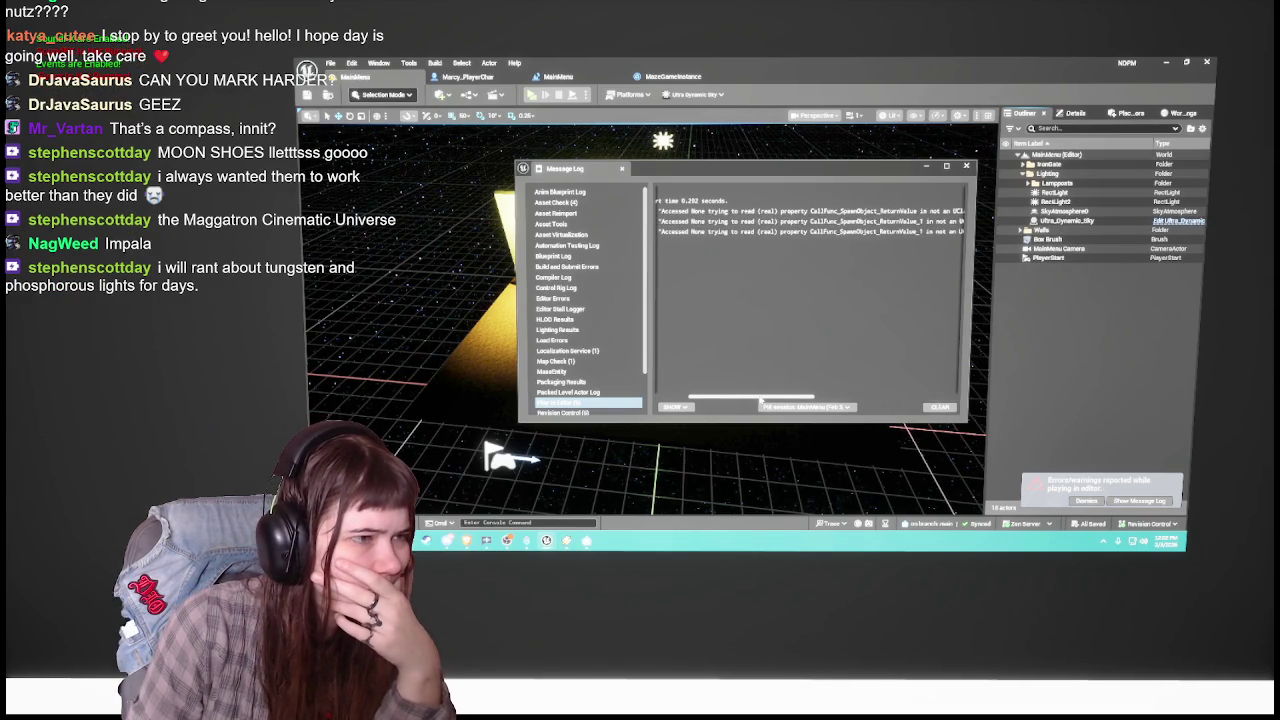
{"action": "left_click_drag", "start_coordinate": [748, 399], "coordinate": [903, 397]}
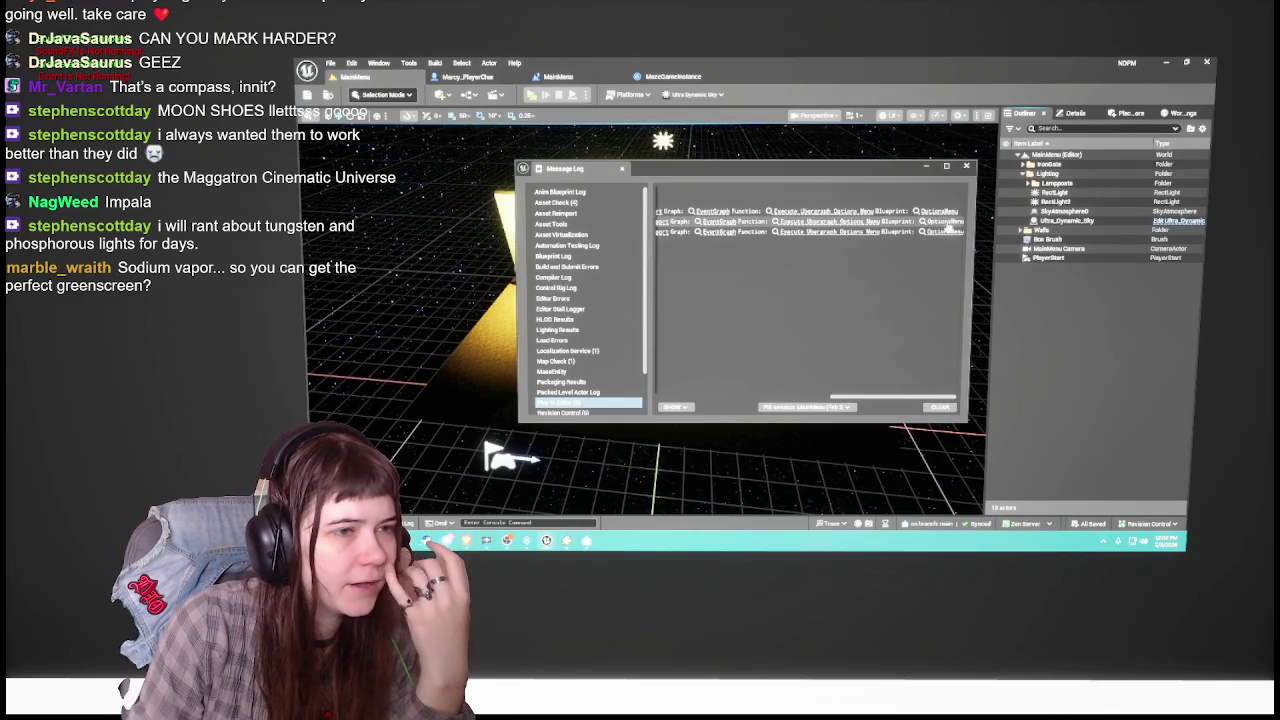
{"action": "left_click", "coordinate": [792, 218]}
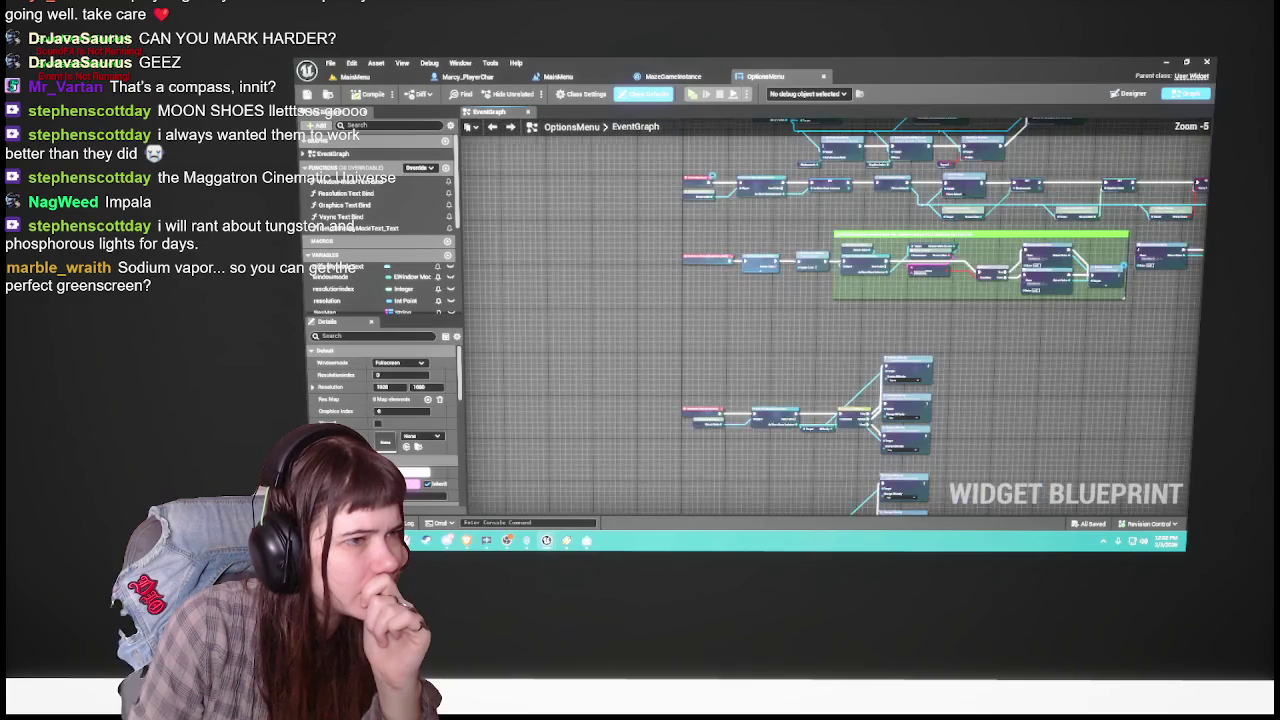
Step: Pan and zoom across the OptionsMenu graph's nodes and comment section, then close OptionsMenu
{"action": "left_click_drag", "start_coordinate": [740, 220], "coordinate": [768, 400]}
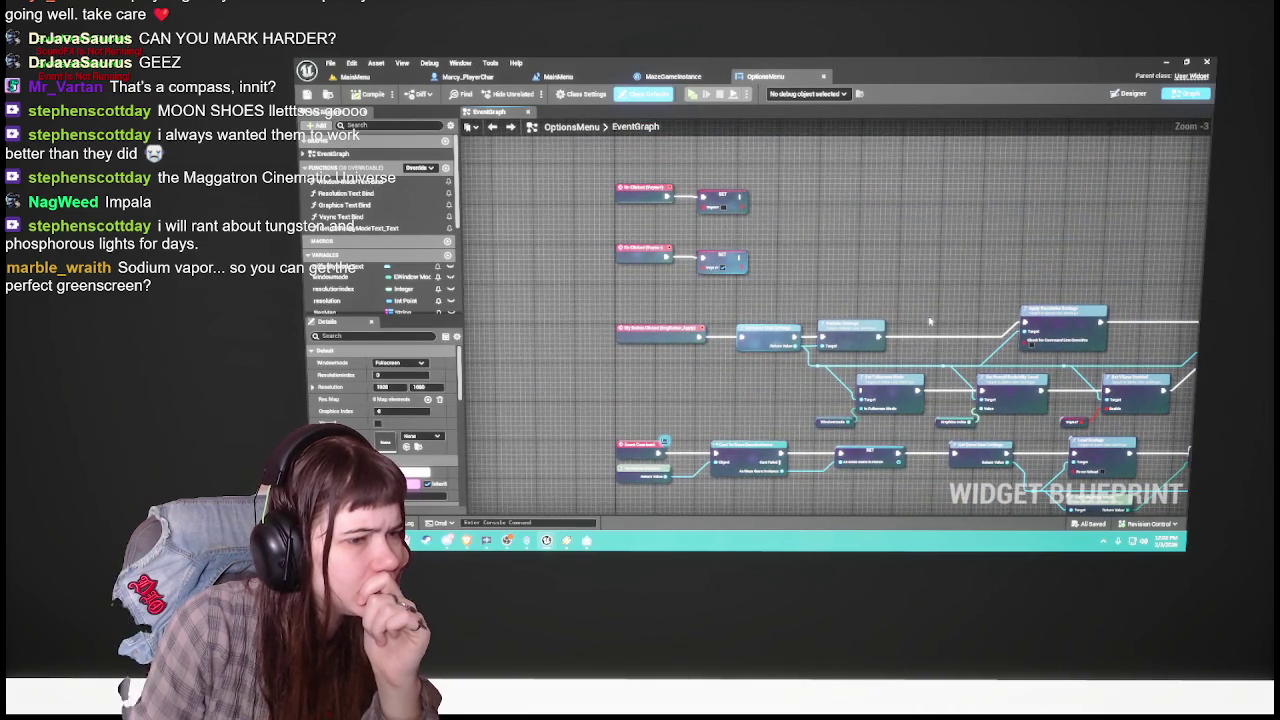
{"action": "left_click_drag", "start_coordinate": [930, 321], "coordinate": [951, 385]}
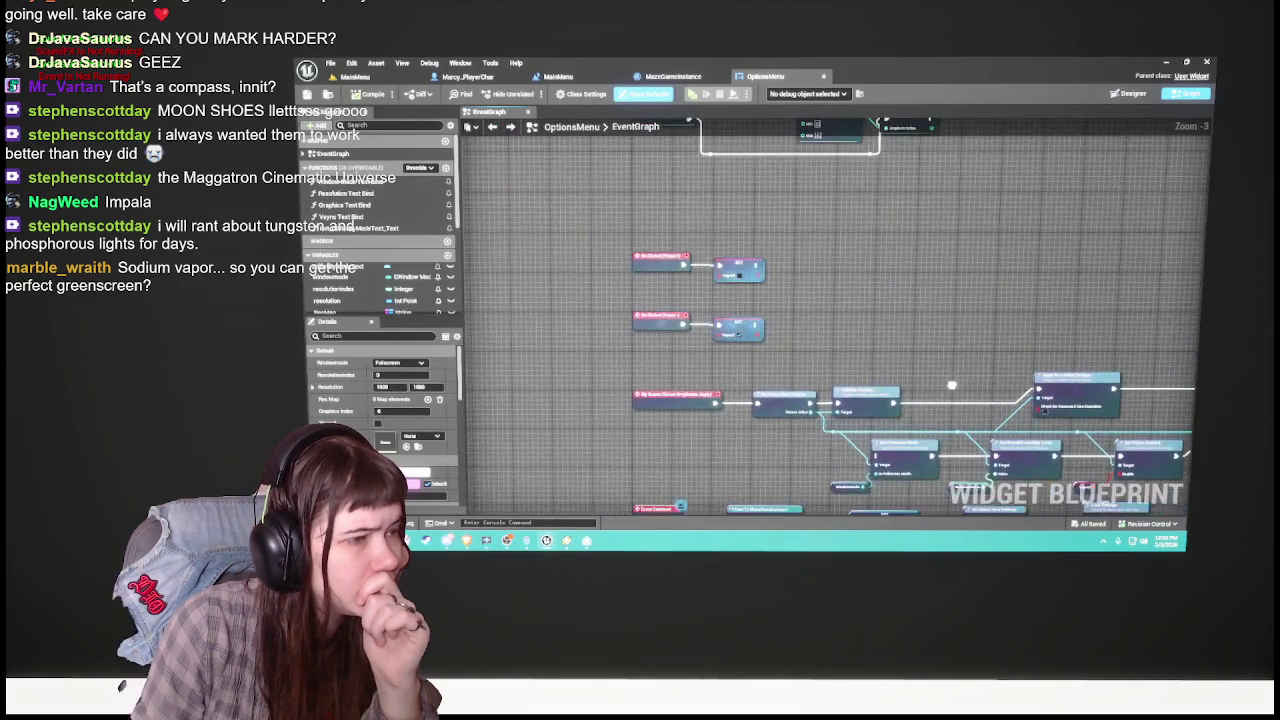
{"action": "scroll", "coordinate": [928, 370], "scroll_direction": "down", "scroll_amount": 5}
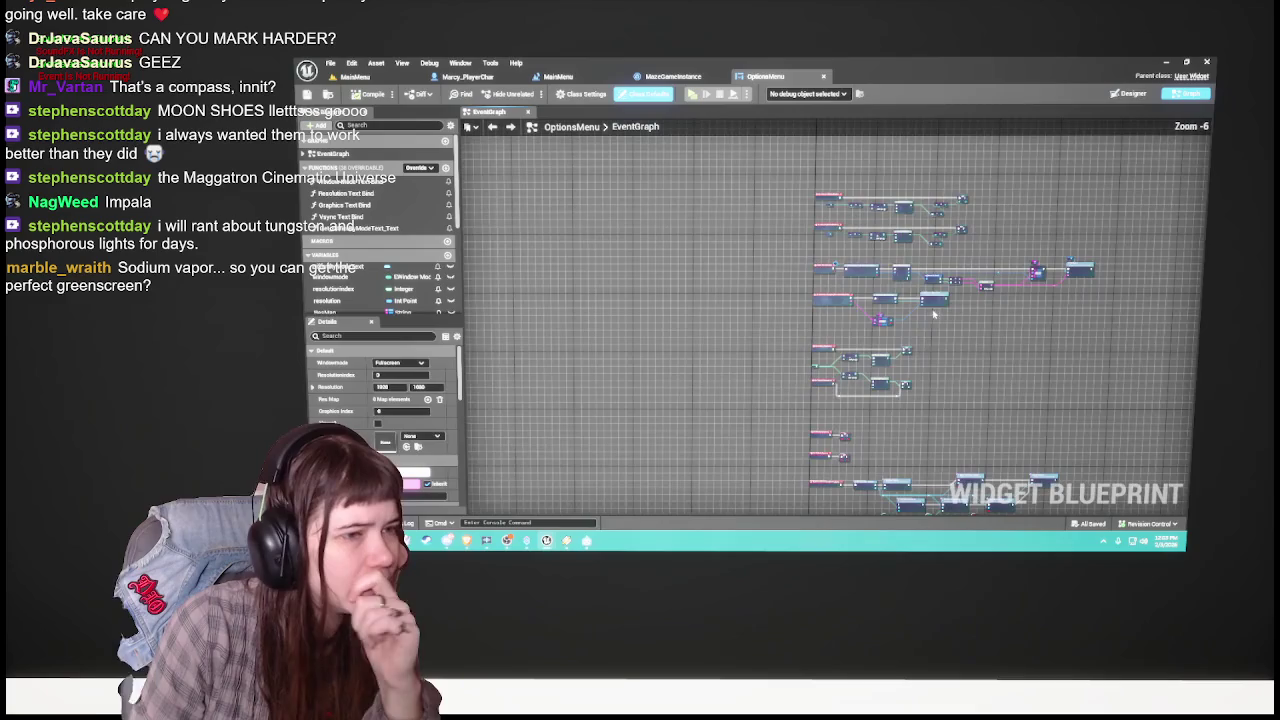
{"action": "scroll", "coordinate": [930, 362], "scroll_direction": "up", "scroll_amount": 6}
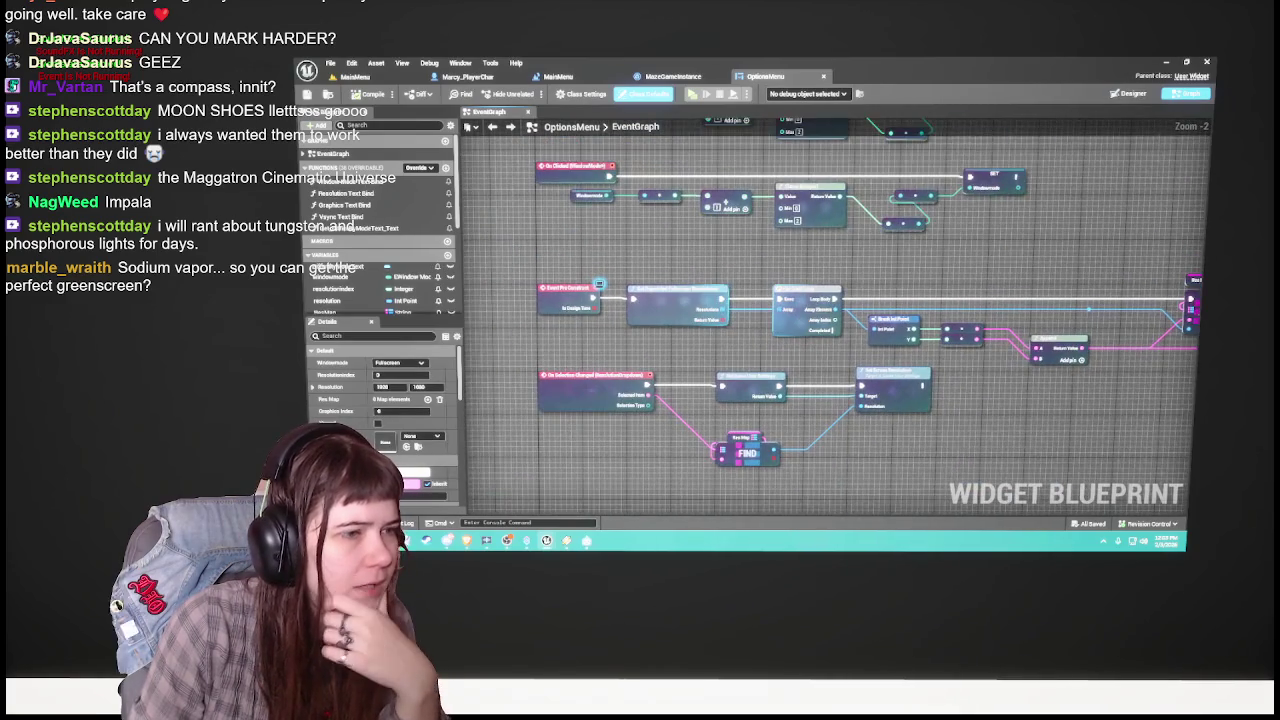
{"action": "scroll", "coordinate": [936, 453], "scroll_direction": "down", "scroll_amount": 2}
{"action": "scroll", "coordinate": [810, 447], "scroll_direction": "up", "scroll_amount": 2}
{"action": "scroll", "coordinate": [810, 447], "scroll_direction": "down", "scroll_amount": 3}
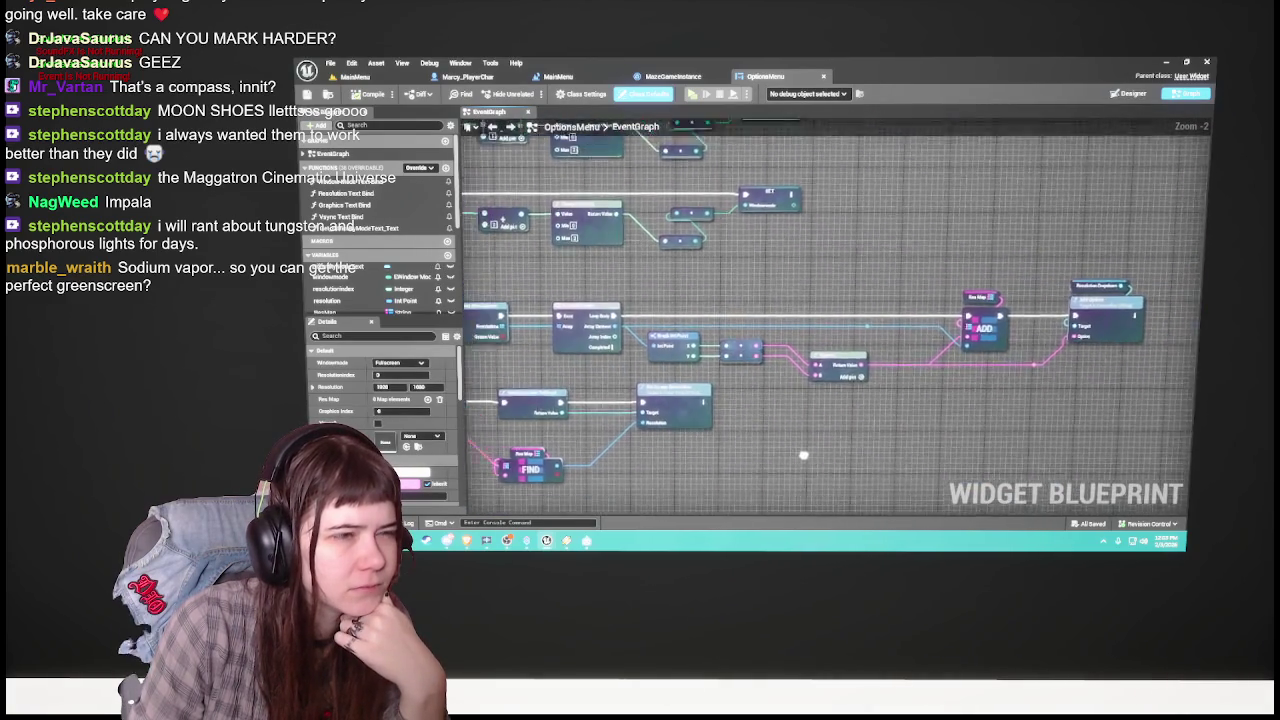
{"action": "scroll", "coordinate": [1003, 341], "scroll_direction": "up", "scroll_amount": 3}
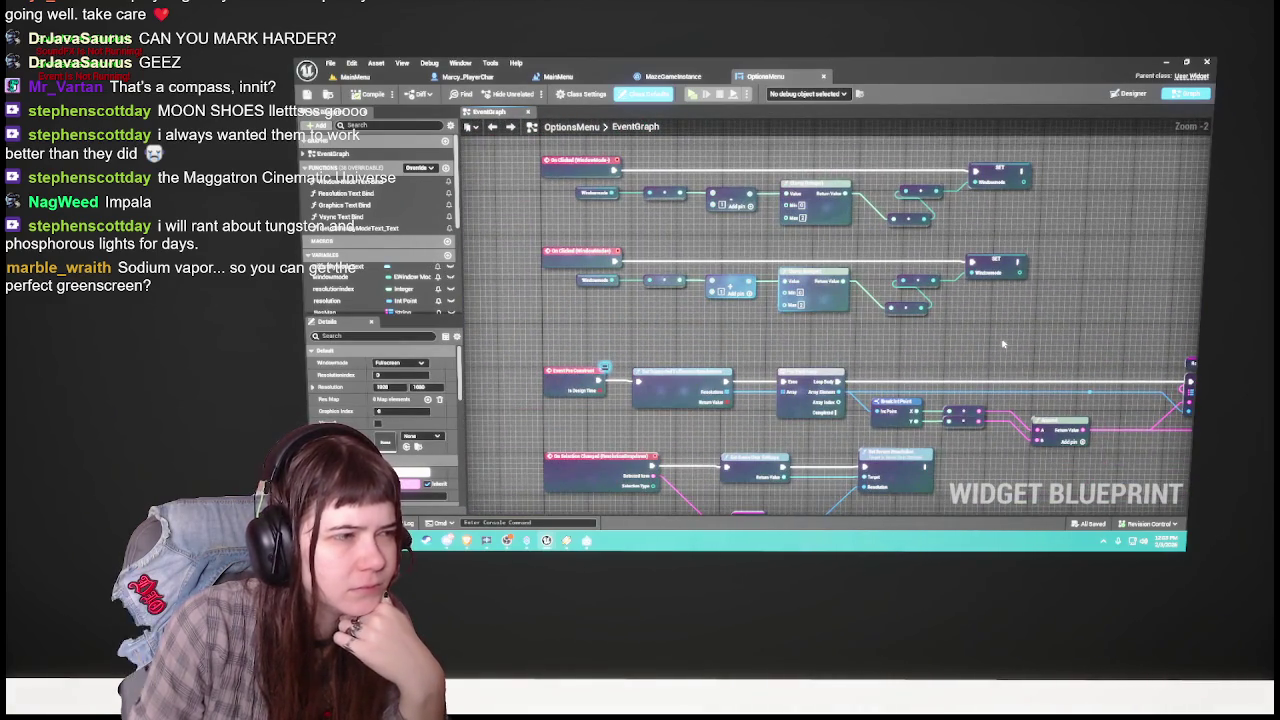
{"action": "scroll", "coordinate": [1003, 344], "scroll_direction": "down", "scroll_amount": 3}
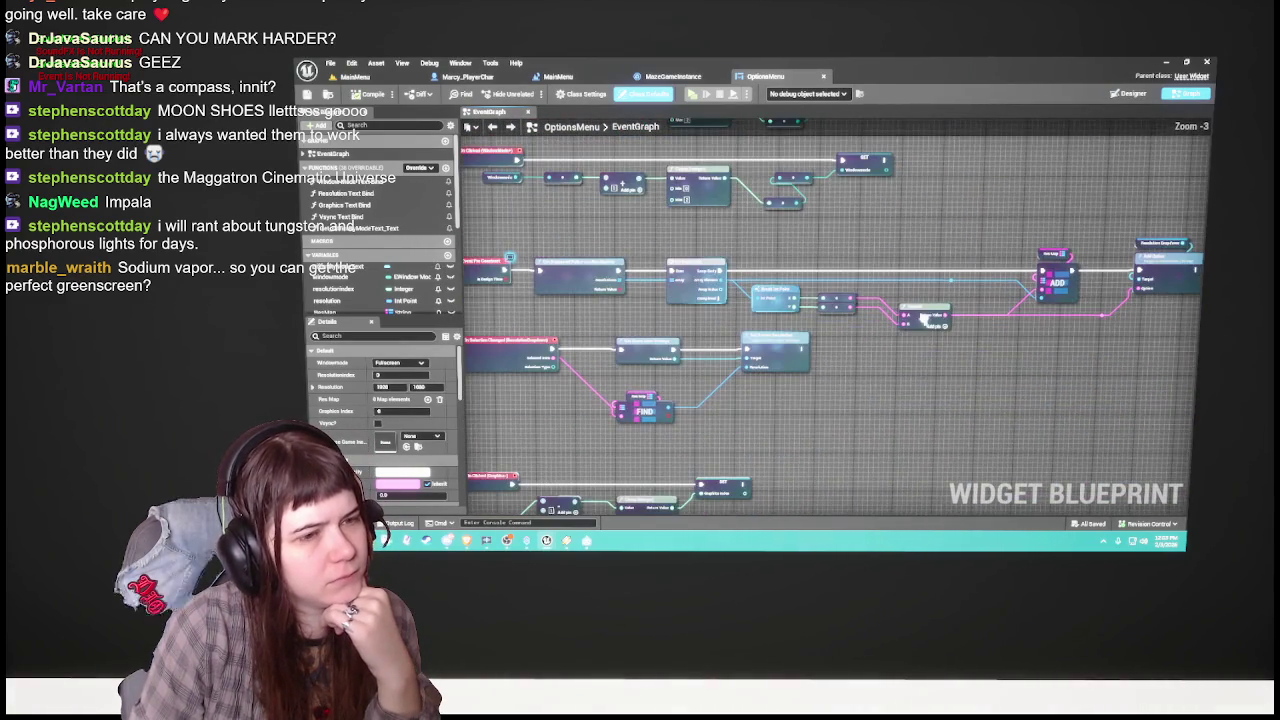
{"action": "scroll", "coordinate": [913, 241], "scroll_direction": "up", "scroll_amount": 2}
{"action": "scroll", "coordinate": [913, 241], "scroll_direction": "down", "scroll_amount": 3}
{"action": "scroll", "coordinate": [923, 208], "scroll_direction": "up", "scroll_amount": 3}
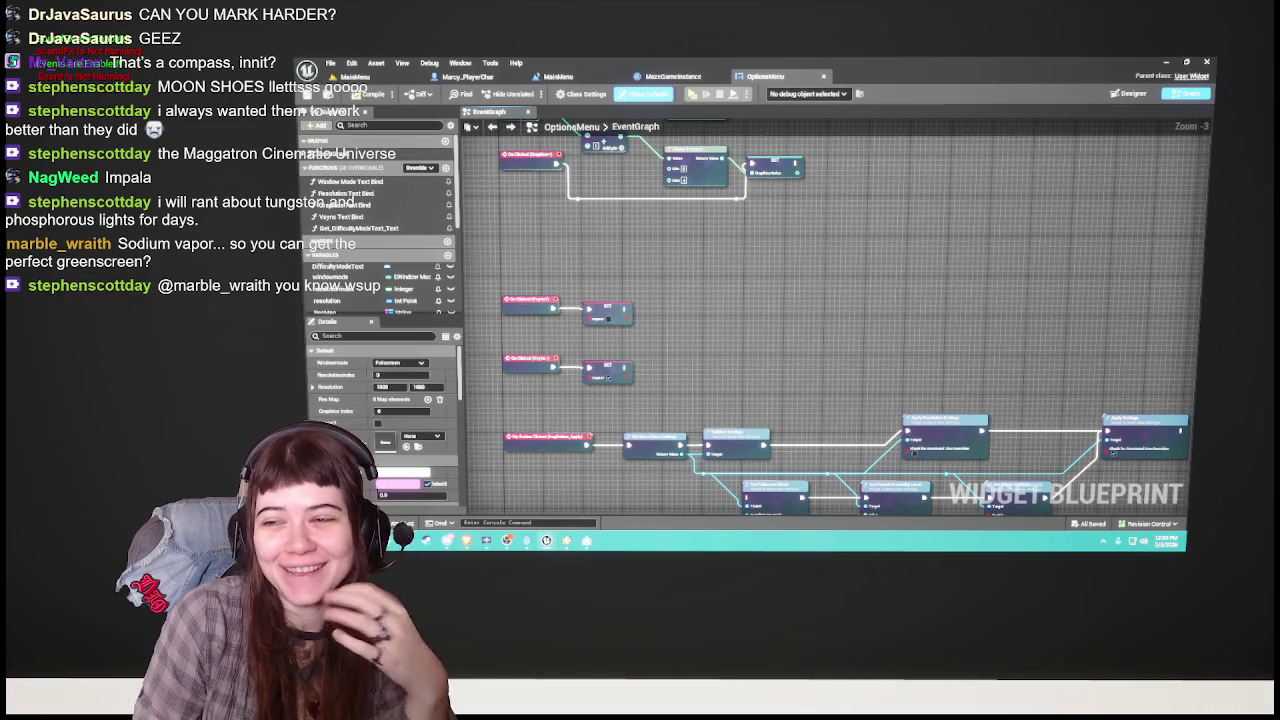
{"action": "left_click_drag", "start_coordinate": [1020, 298], "coordinate": [1020, 148]}
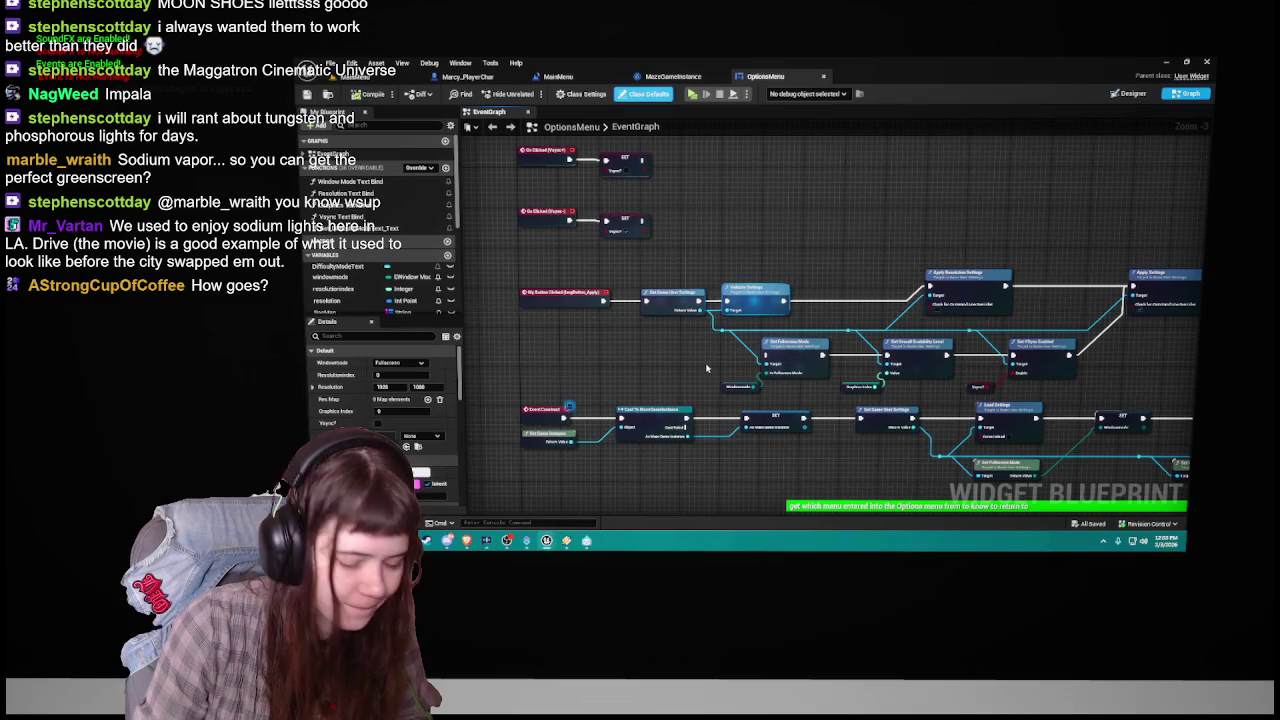
{"action": "scroll", "coordinate": [706, 368], "scroll_direction": "down", "scroll_amount": 3}
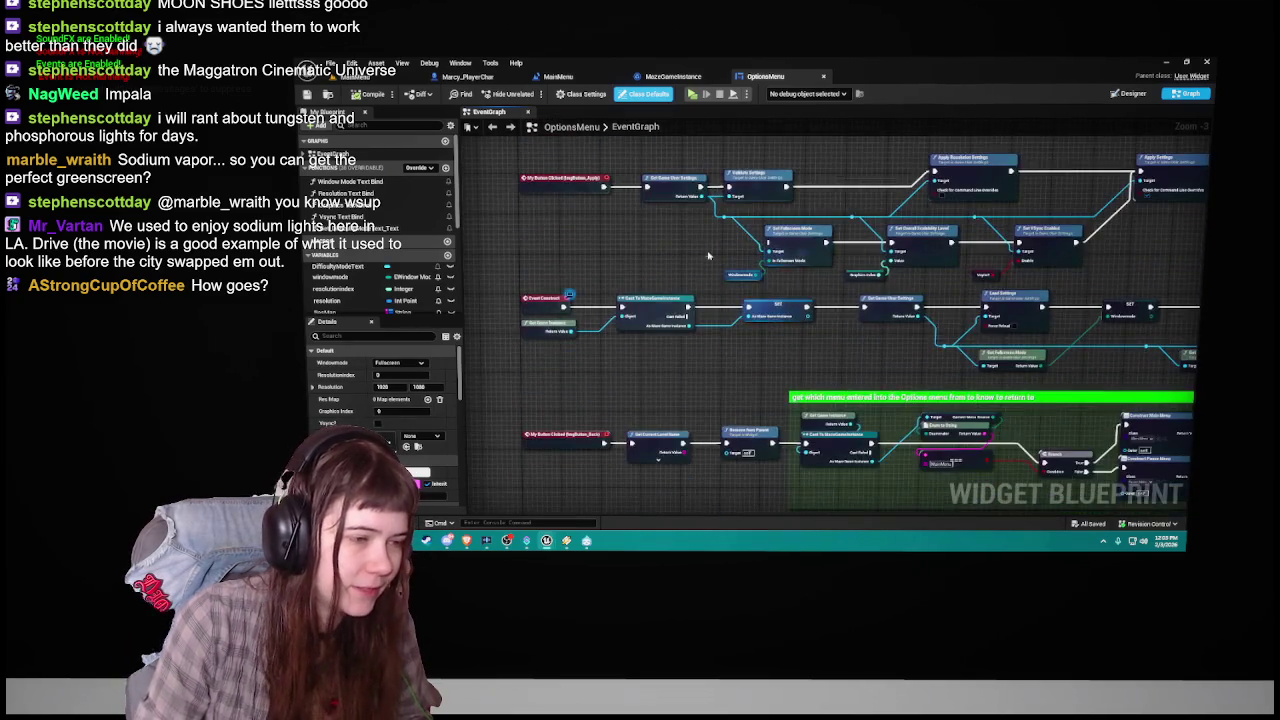
{"action": "scroll", "coordinate": [801, 390], "scroll_direction": "down", "scroll_amount": 3}
{"action": "mouse_move", "coordinate": [801, 390]}
{"action": "left_mouse_down"}
{"action": "mouse_move", "coordinate": [817, 434]}
{"action": "mouse_move", "coordinate": [641, 424]}
{"action": "mouse_move", "coordinate": [888, 406]}
{"action": "mouse_move", "coordinate": [789, 403]}
{"action": "mouse_move", "coordinate": [852, 275]}
{"action": "mouse_move", "coordinate": [908, 200]}
{"action": "mouse_move", "coordinate": [957, 75]}
{"action": "left_mouse_up"}
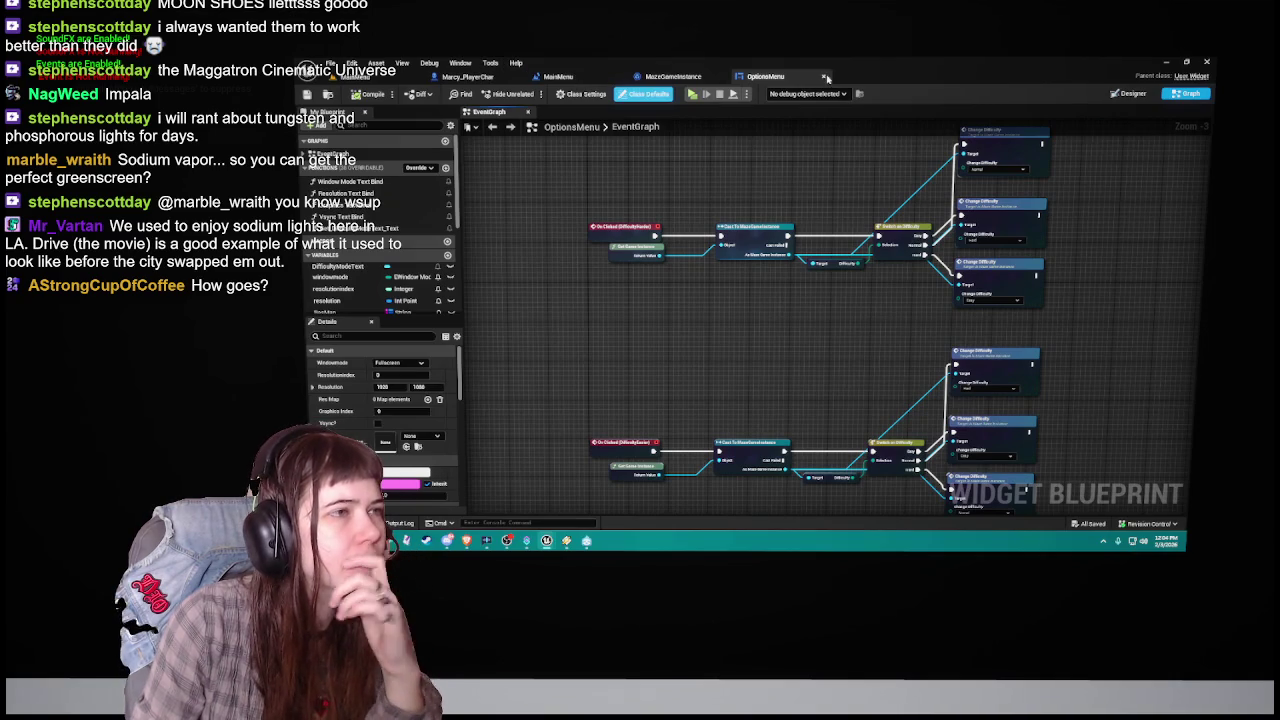
{"action": "left_click", "coordinate": [673, 77]}
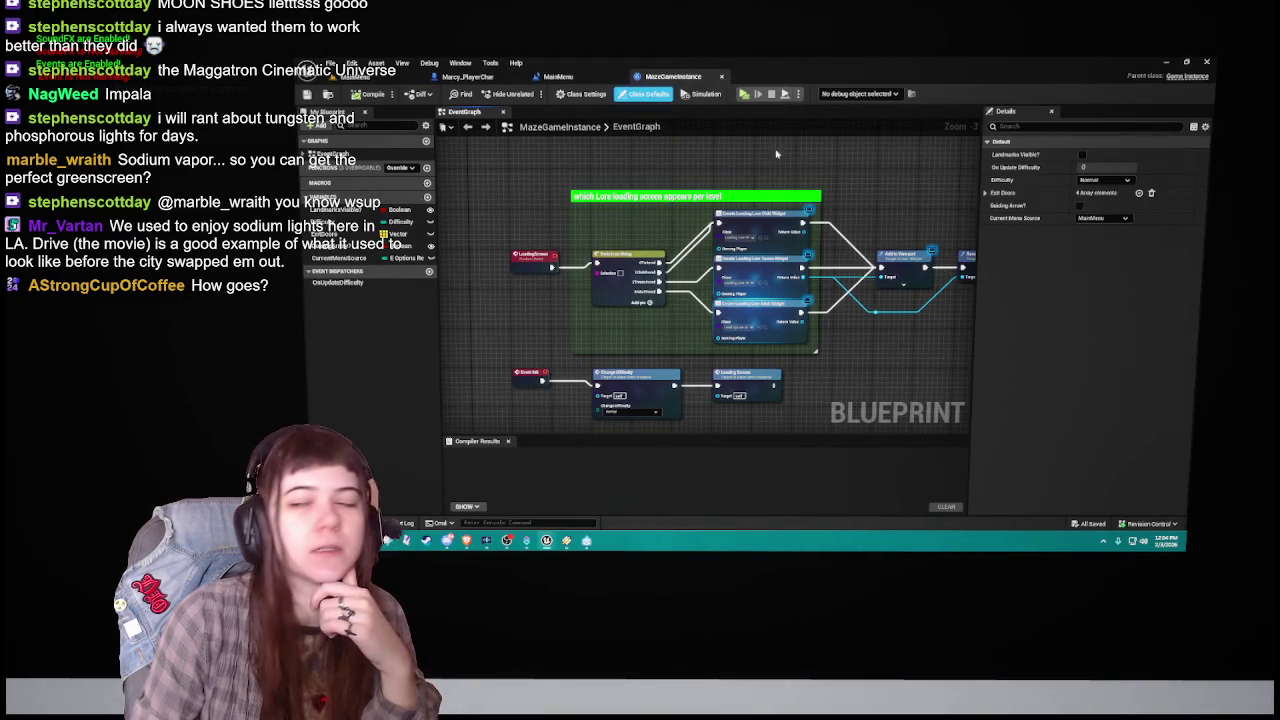
Step: Close the MazeGameInstance blueprint, then switch to the maximized moon shoes image search
{"action": "left_click", "coordinate": [721, 76]}
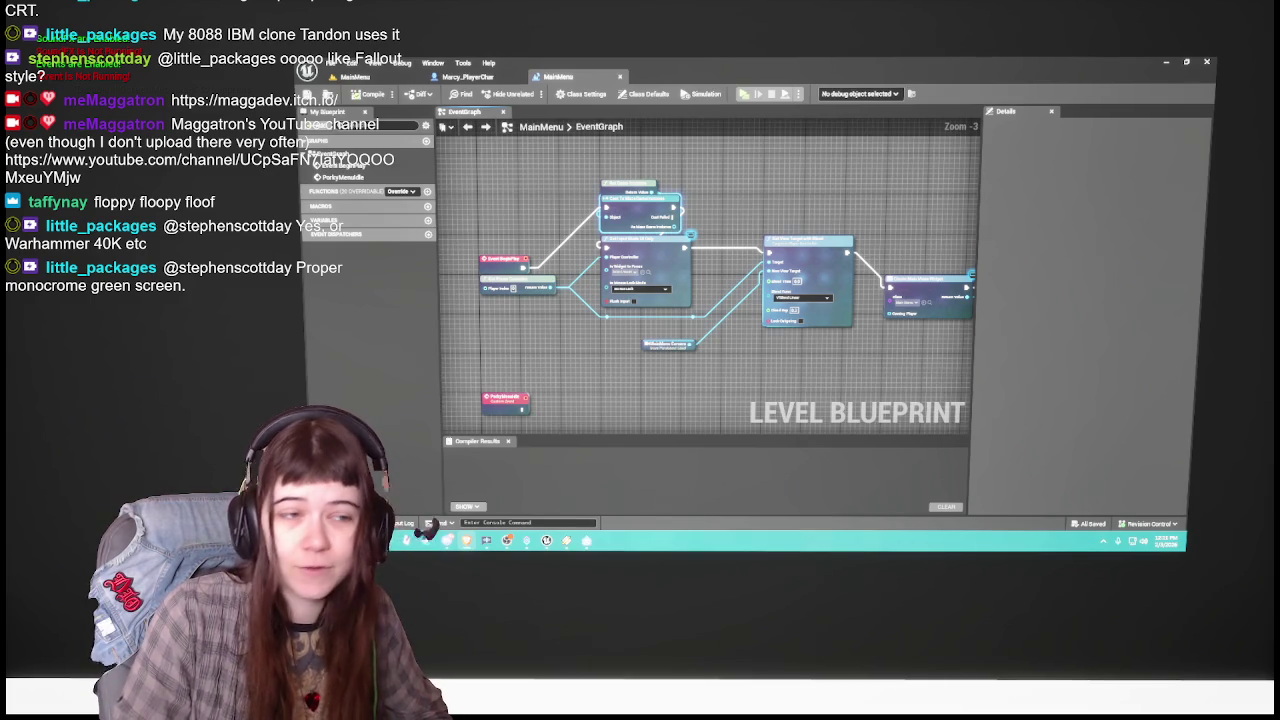
{"action": "key", "text": "alt+Tab"}
{"action": "double_click", "coordinate": [1015, 76]}
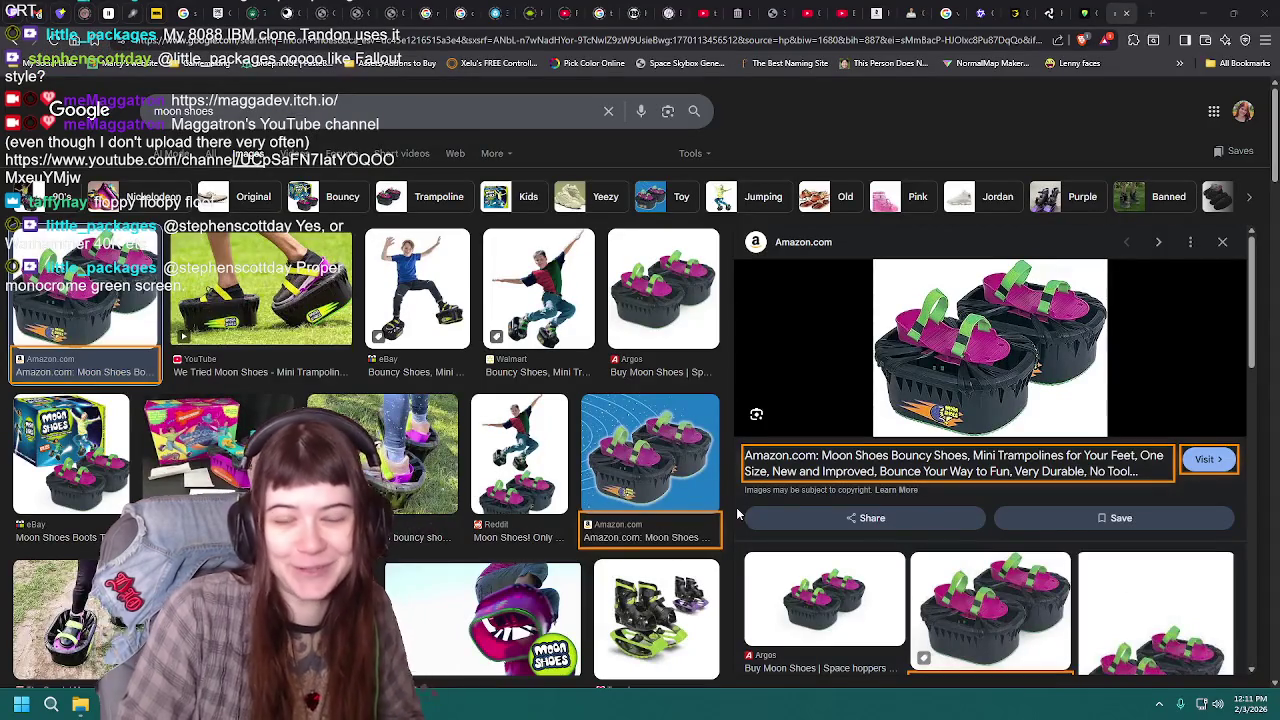
Step: Preview the Reddit moon shoes photo, then the 'Moon Shoes - a throwback toy' striped-towel photo
{"action": "left_click", "coordinate": [545, 463]}
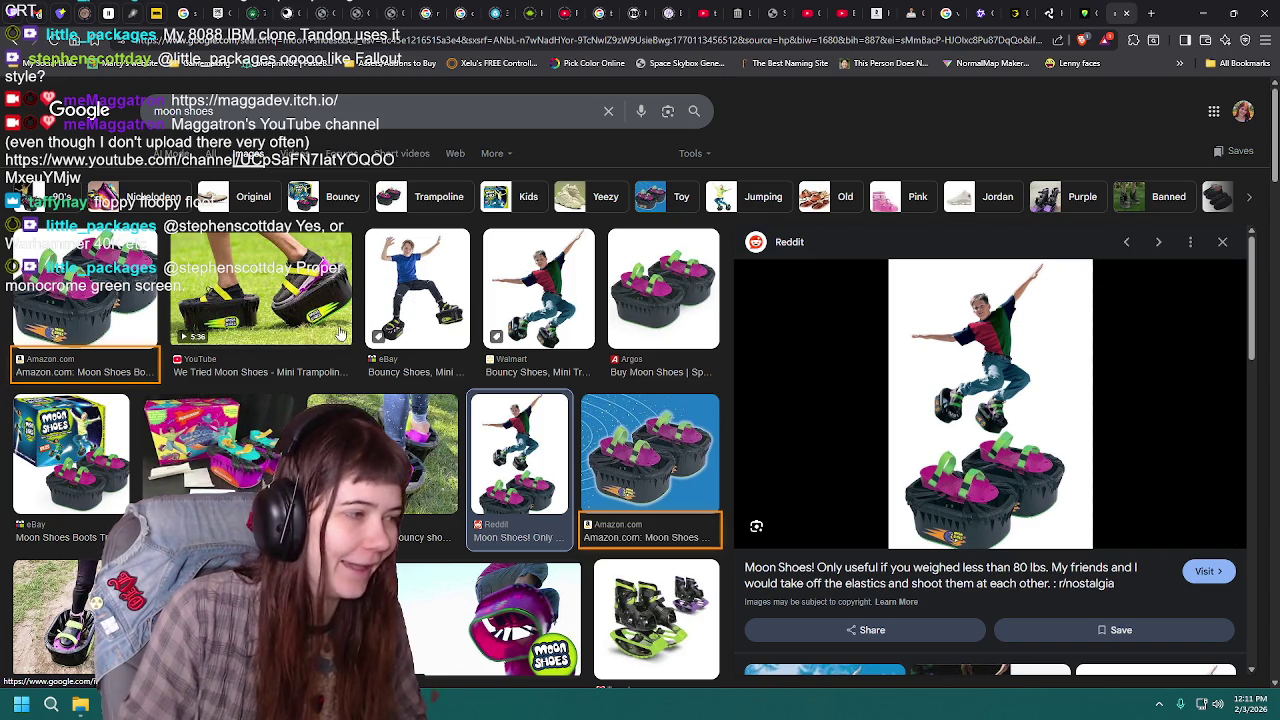
{"action": "scroll", "coordinate": [483, 490], "scroll_direction": "down", "scroll_amount": 2}
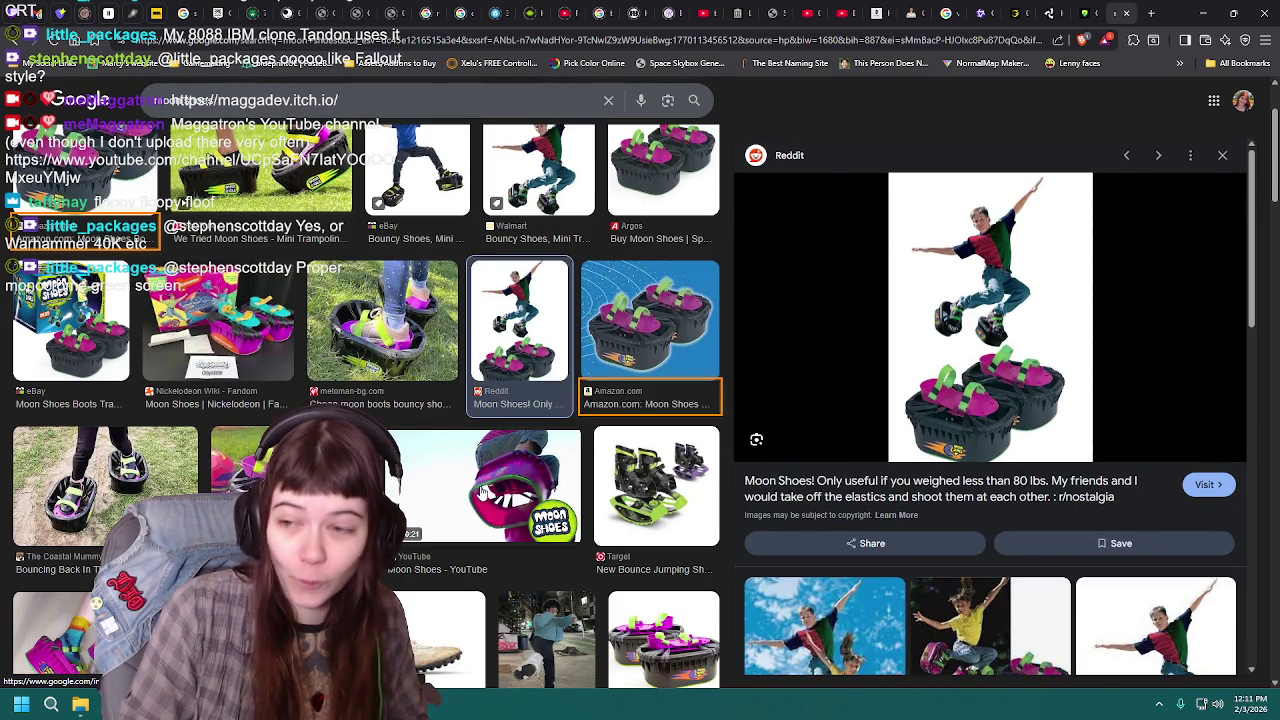
{"action": "scroll", "coordinate": [320, 384], "scroll_direction": "down", "scroll_amount": 2}
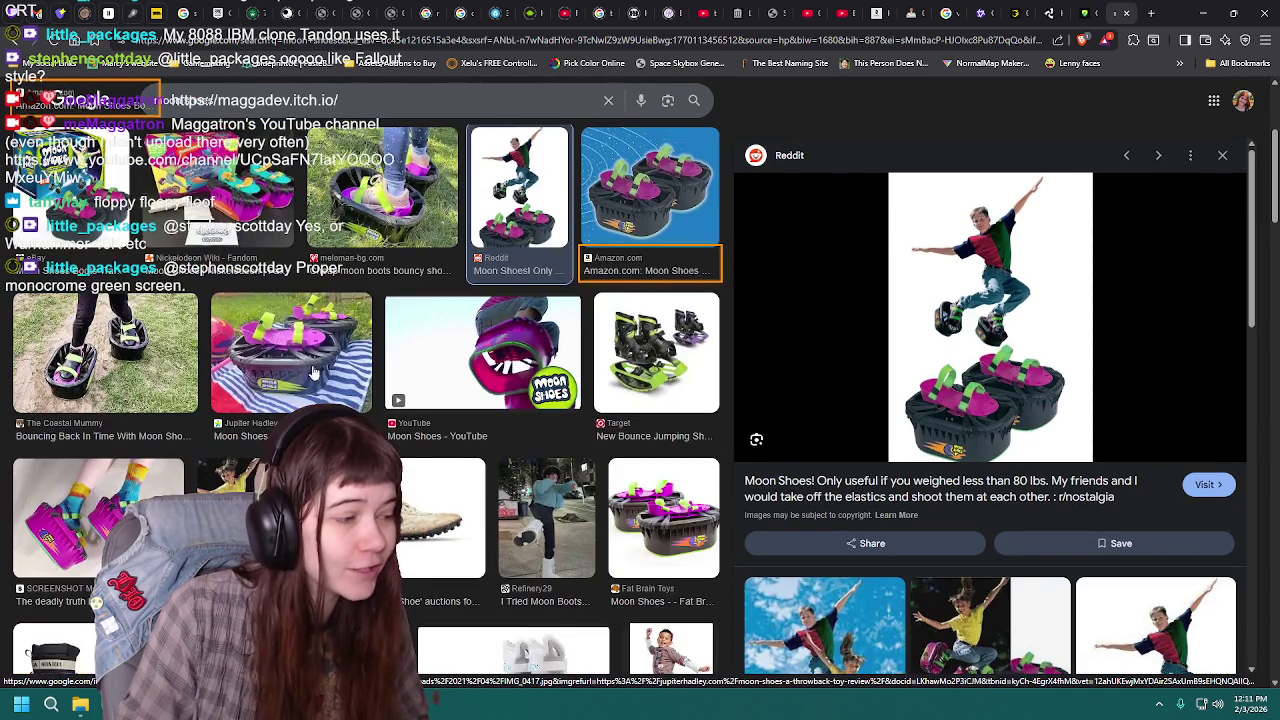
{"action": "left_click", "coordinate": [313, 355]}
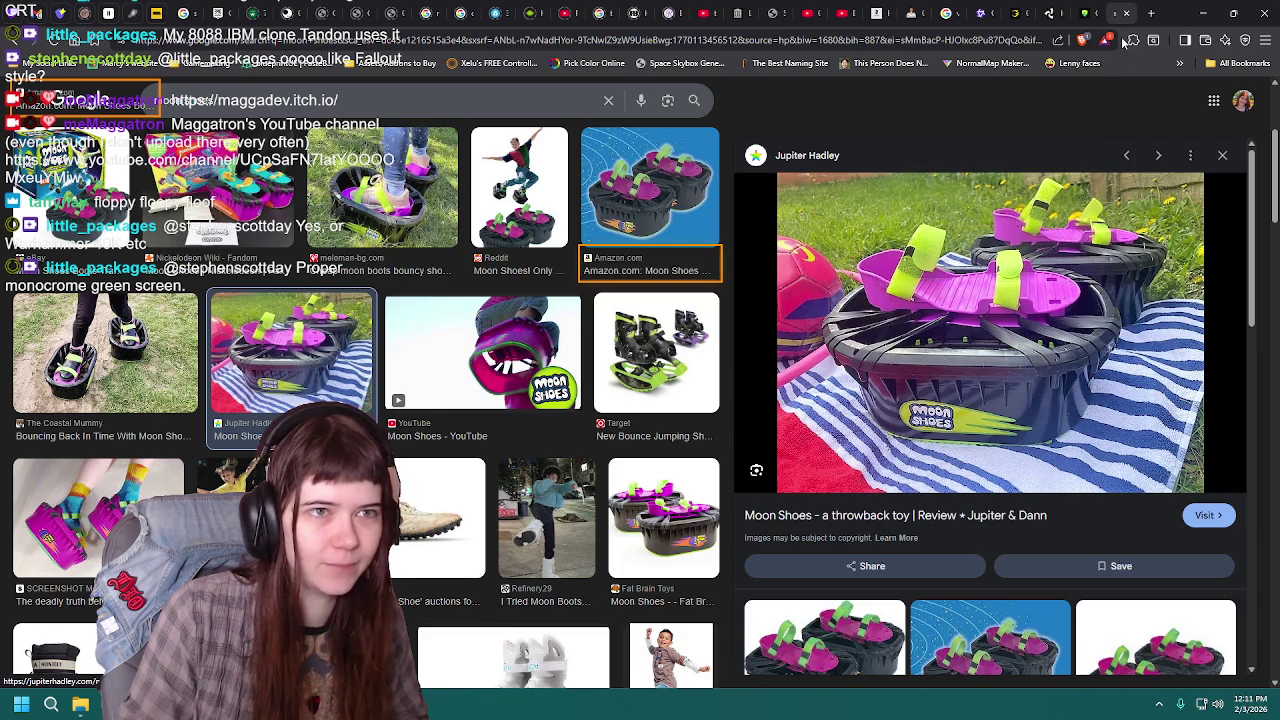
Step: Minimize the browser to get back to the Unreal Engine Level Blueprint editor
{"action": "left_click", "coordinate": [1203, 13]}
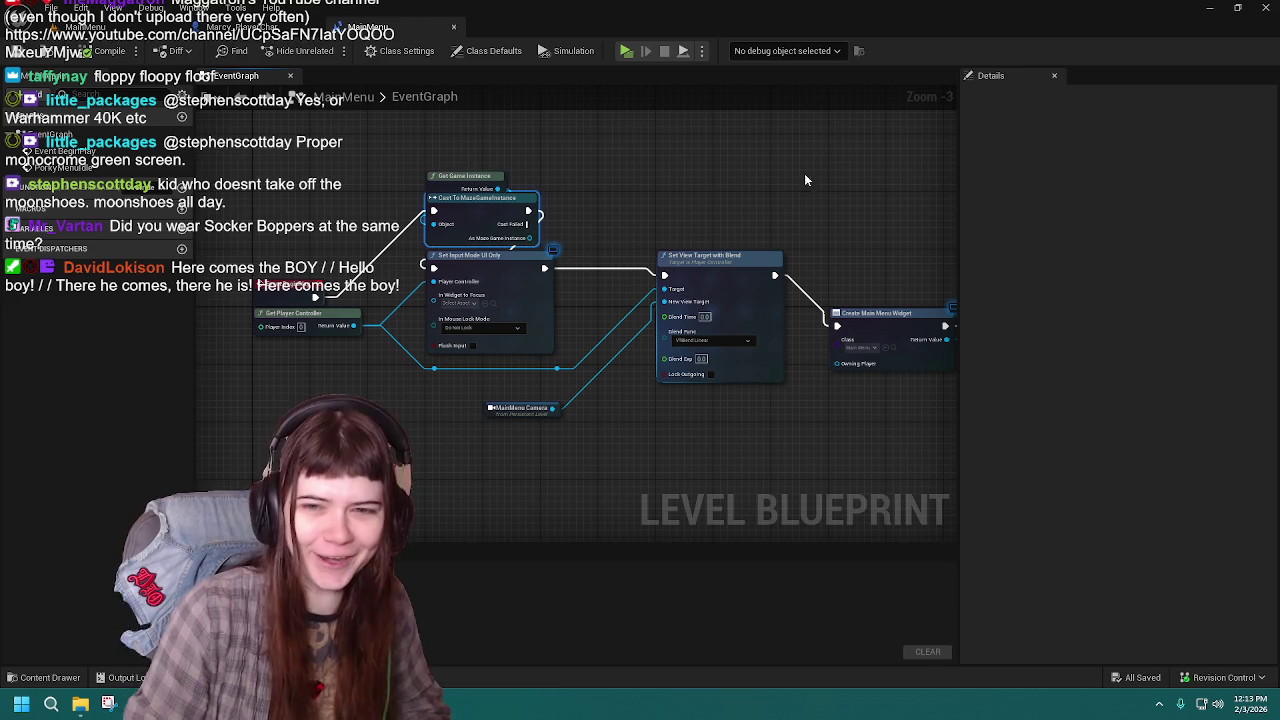
{"action": "left_click_drag", "start_coordinate": [788, 214], "coordinate": [764, 212]}
{"action": "mouse_move", "coordinate": [675, 196]}
{"action": "left_mouse_down"}
{"action": "mouse_move", "coordinate": [640, 200]}
{"action": "mouse_move", "coordinate": [688, 182]}
{"action": "left_mouse_up"}
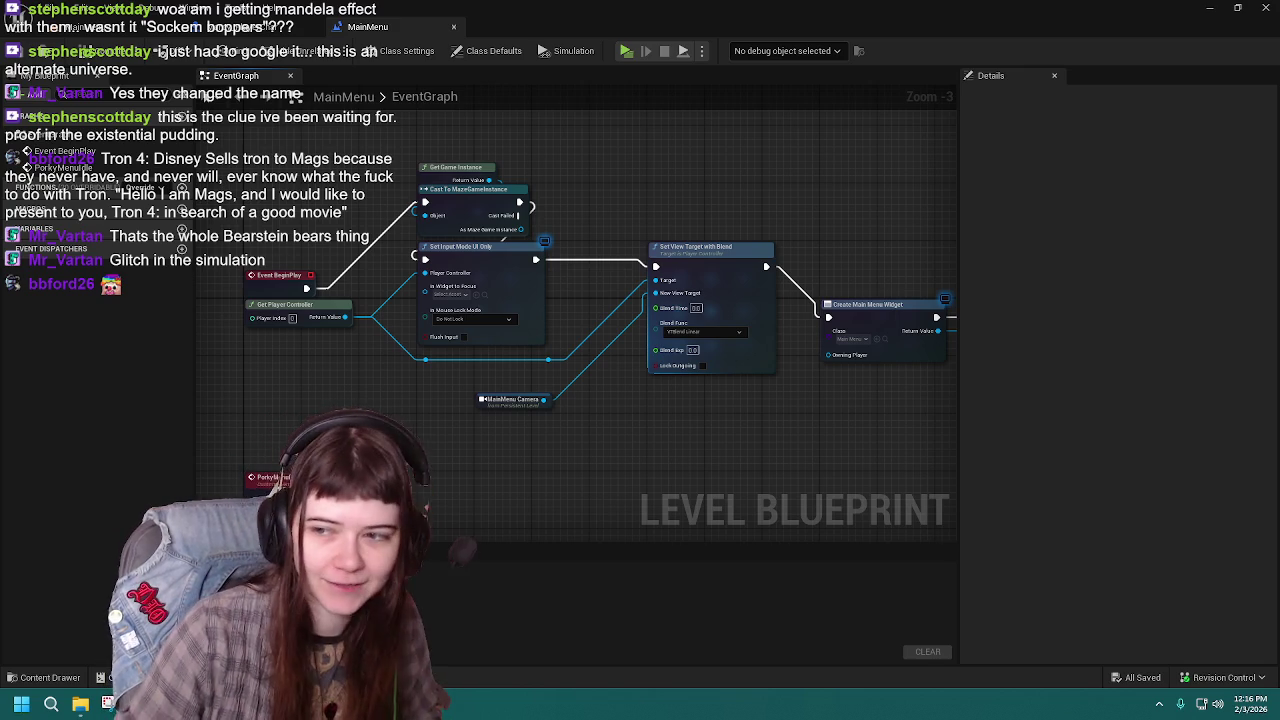
Step: Adjust the MainMenu level blueprint's graph view, then return to the MainMenu level viewport
{"action": "left_click_drag", "start_coordinate": [742, 200], "coordinate": [737, 208]}
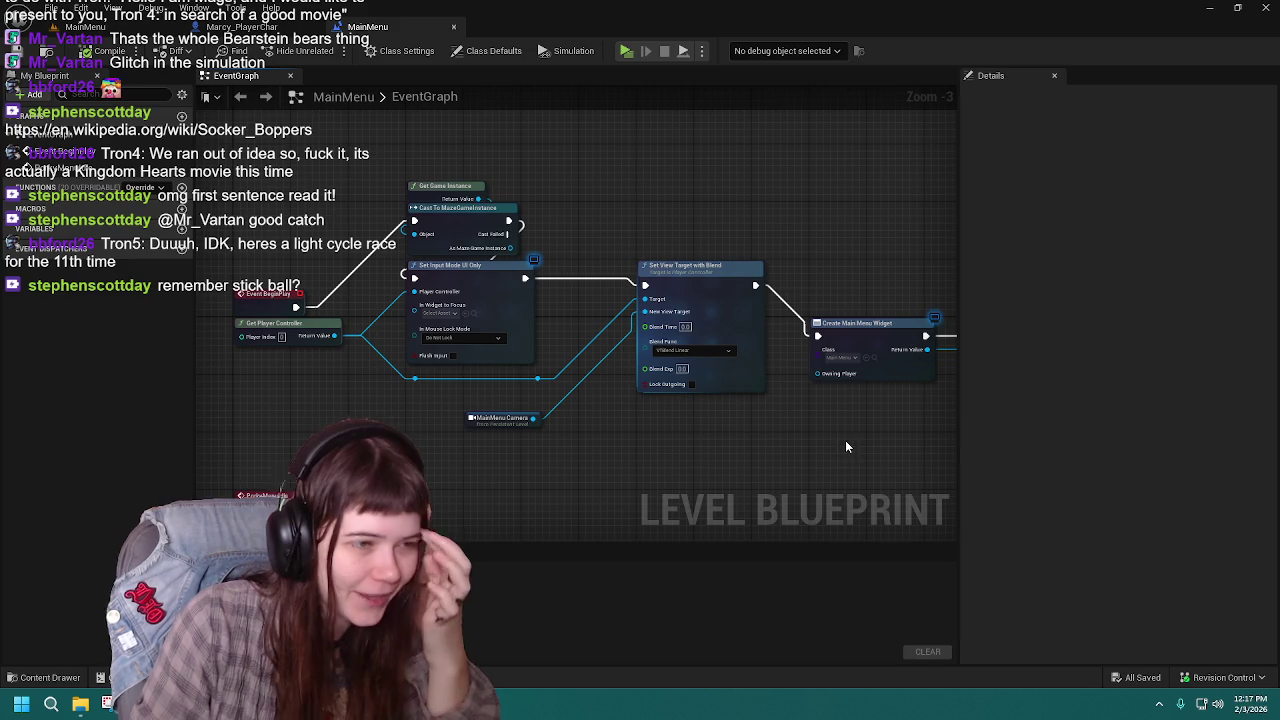
{"action": "mouse_move", "coordinate": [692, 456]}
{"action": "left_mouse_down"}
{"action": "mouse_move", "coordinate": [666, 449]}
{"action": "mouse_move", "coordinate": [700, 449]}
{"action": "mouse_move", "coordinate": [679, 421]}
{"action": "left_mouse_up"}
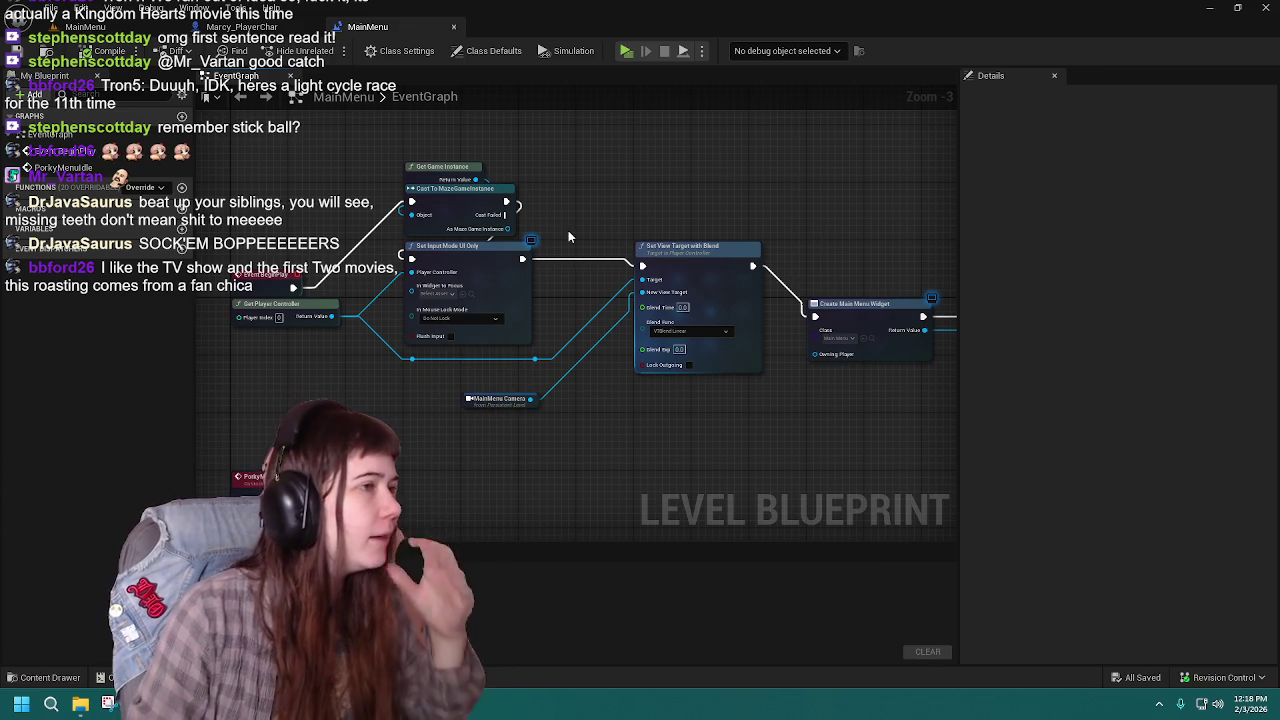
{"action": "left_click", "coordinate": [85, 26]}
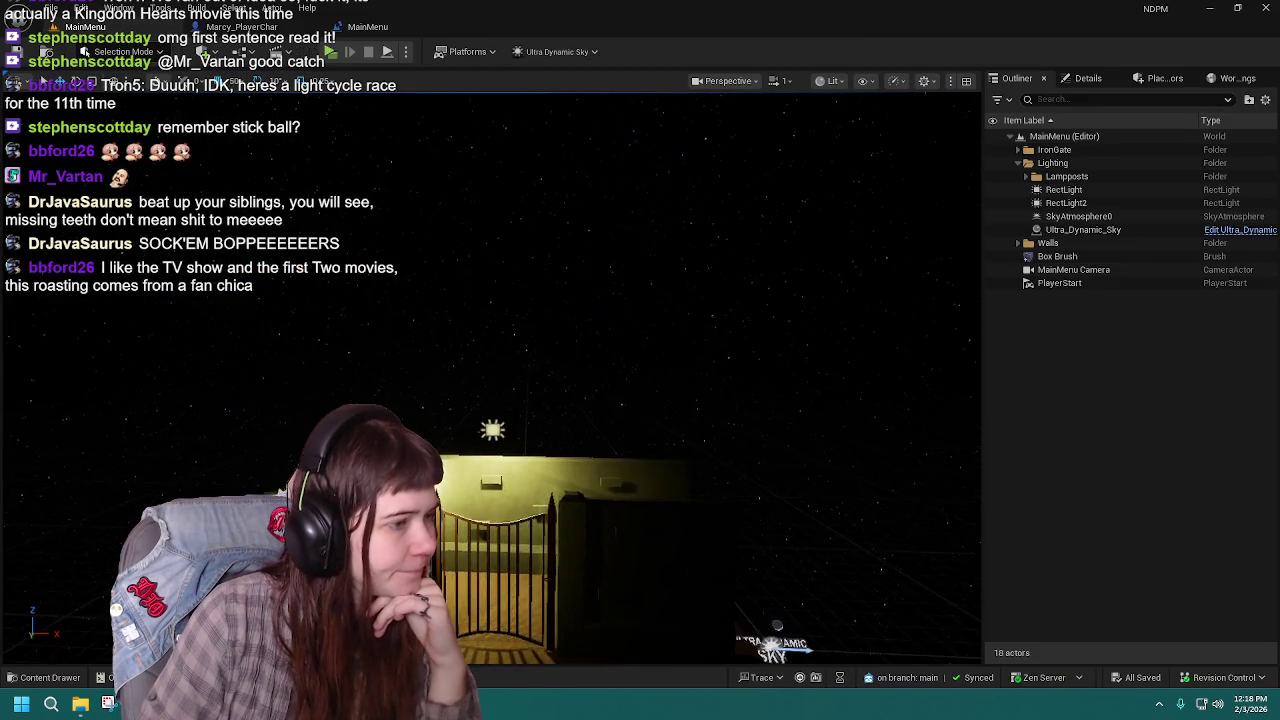
Step: Look through the player character blueprint's graph and viewport, then return to the MainMenu level editor
{"action": "left_click", "coordinate": [245, 26]}
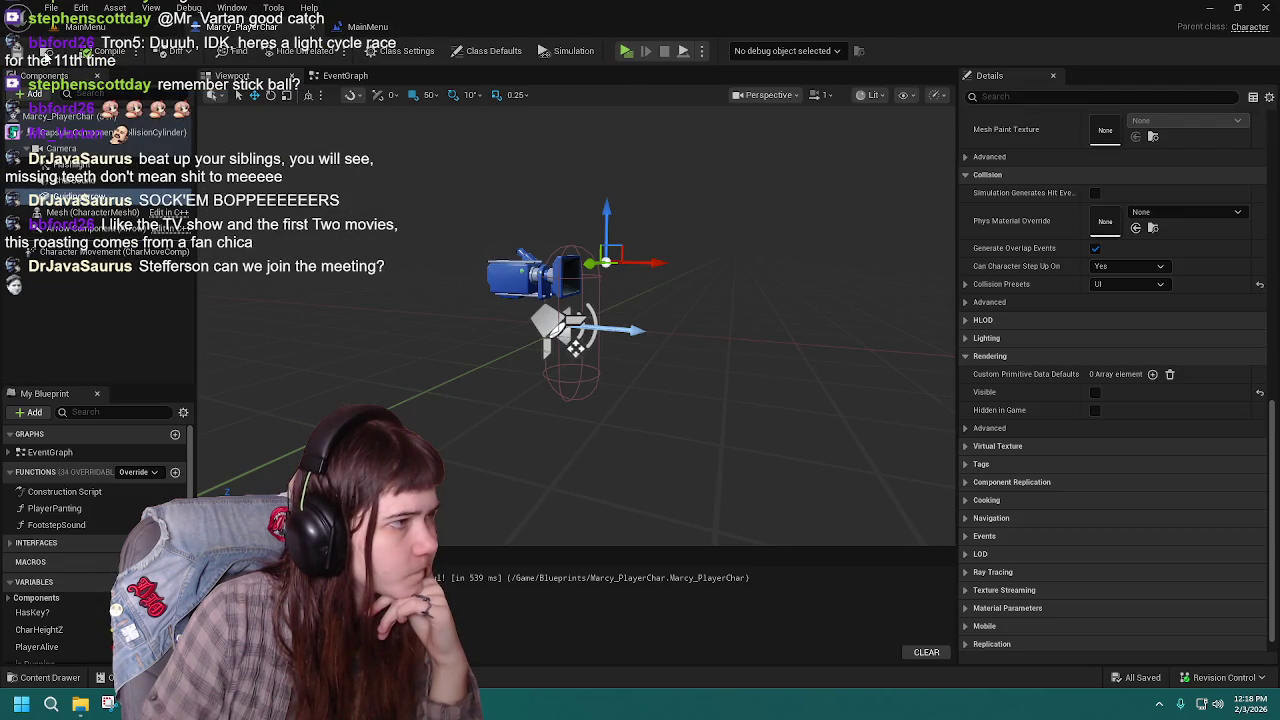
{"action": "left_click", "coordinate": [340, 76]}
{"action": "left_click", "coordinate": [232, 76]}
{"action": "left_click", "coordinate": [367, 26]}
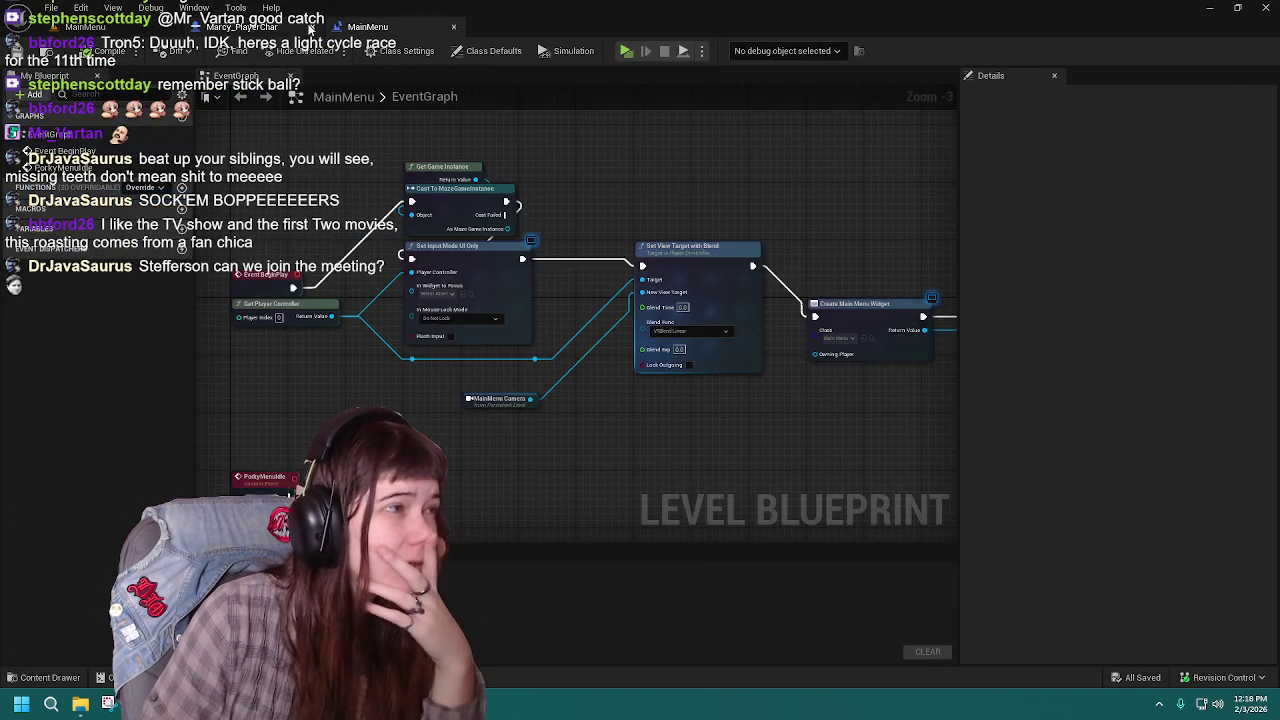
{"action": "left_click", "coordinate": [245, 26]}
{"action": "left_click", "coordinate": [360, 26]}
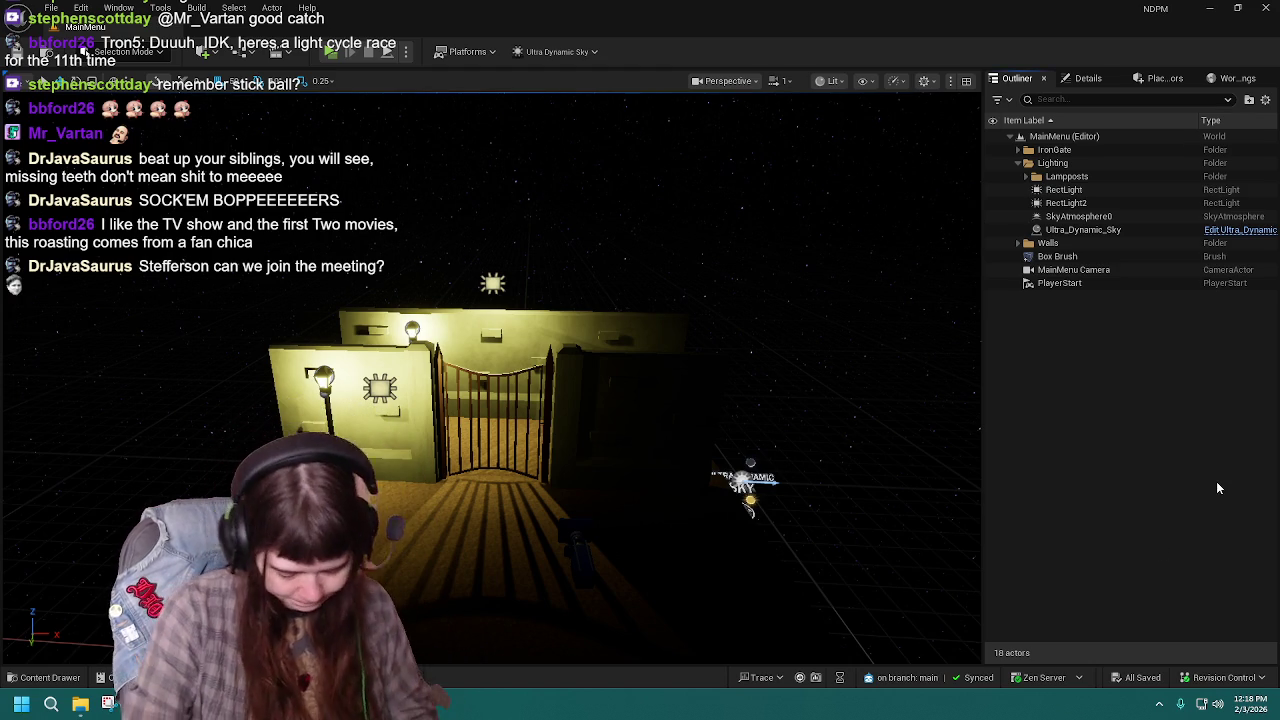
Step: Load the 2Tweenhood level from Content > Levels and tilt the view onto the maze
{"action": "left_click", "coordinate": [42, 677]}
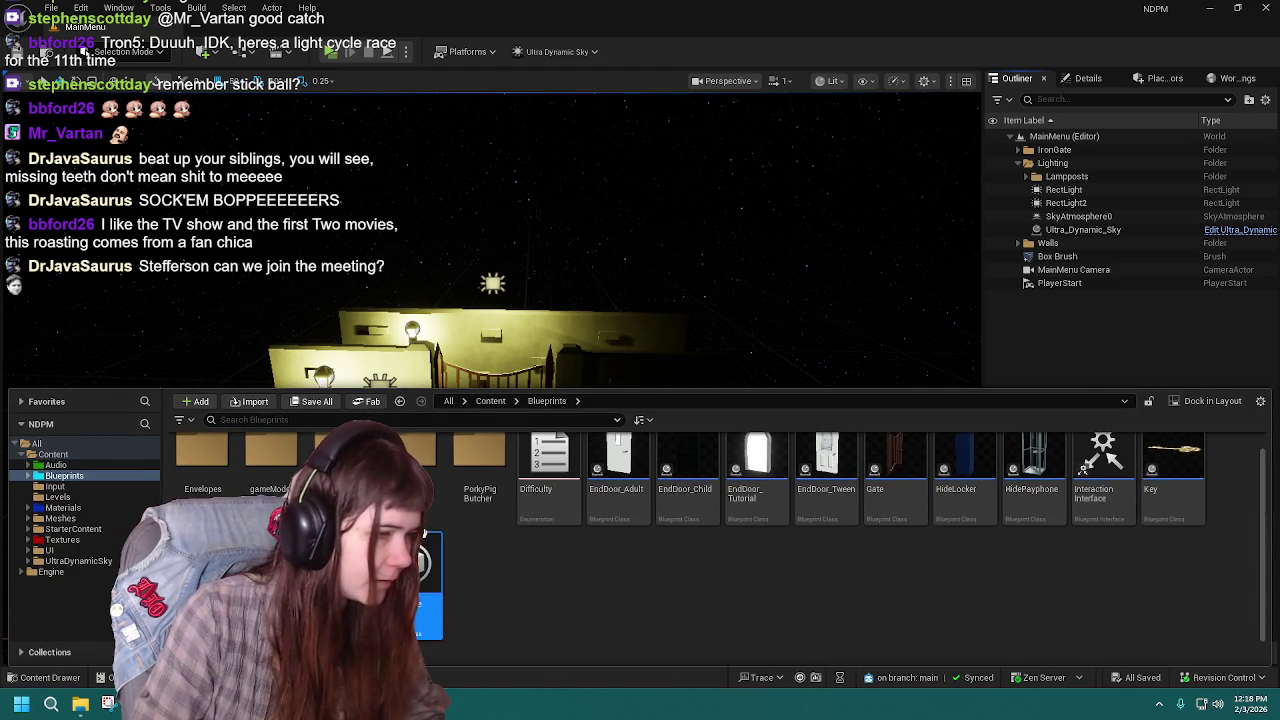
{"action": "double_click", "coordinate": [412, 465]}
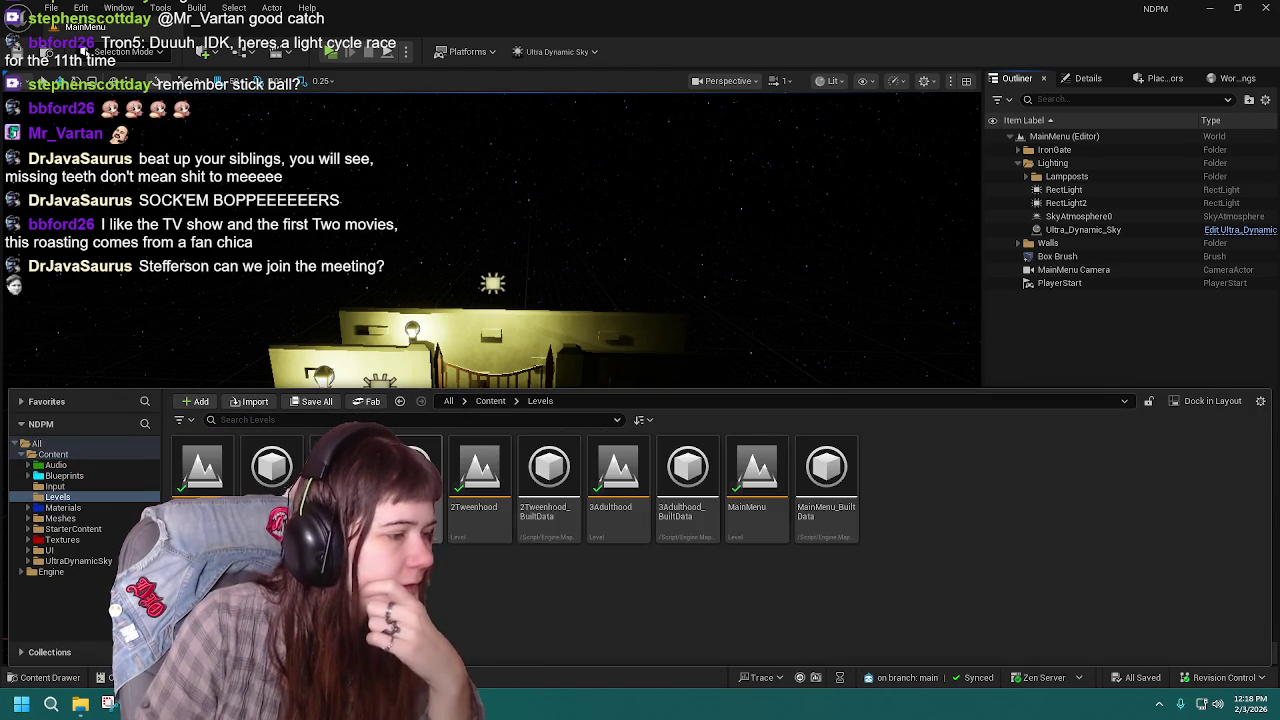
{"action": "double_click", "coordinate": [482, 478]}
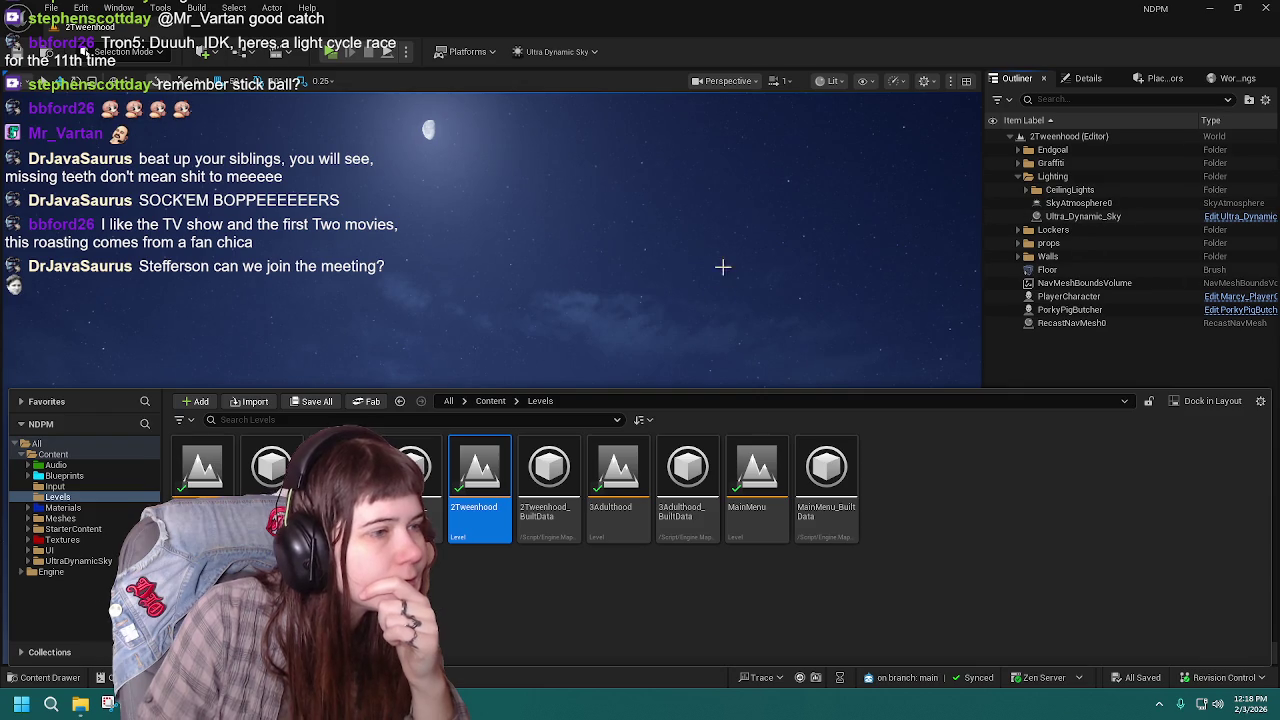
{"action": "mouse_move", "coordinate": [723, 265]}
{"action": "left_mouse_down"}
{"action": "mouse_move", "coordinate": [723, 415]}
{"action": "mouse_move", "coordinate": [406, 395]}
{"action": "mouse_move", "coordinate": [406, 365]}
{"action": "mouse_move", "coordinate": [723, 277]}
{"action": "left_mouse_up"}
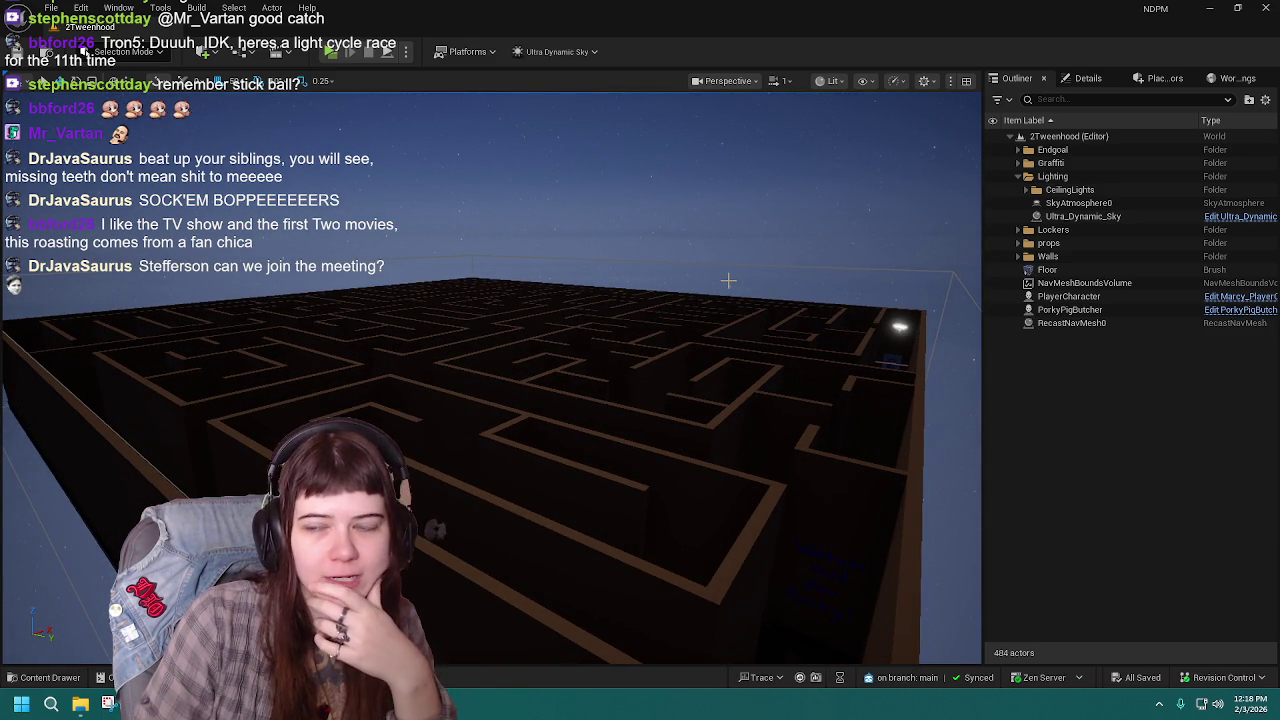
Step: Select the Ultra_Dynamic_Sky actor in the Lighting folder and show its Details
{"action": "left_click_drag", "start_coordinate": [728, 281], "coordinate": [728, 281]}
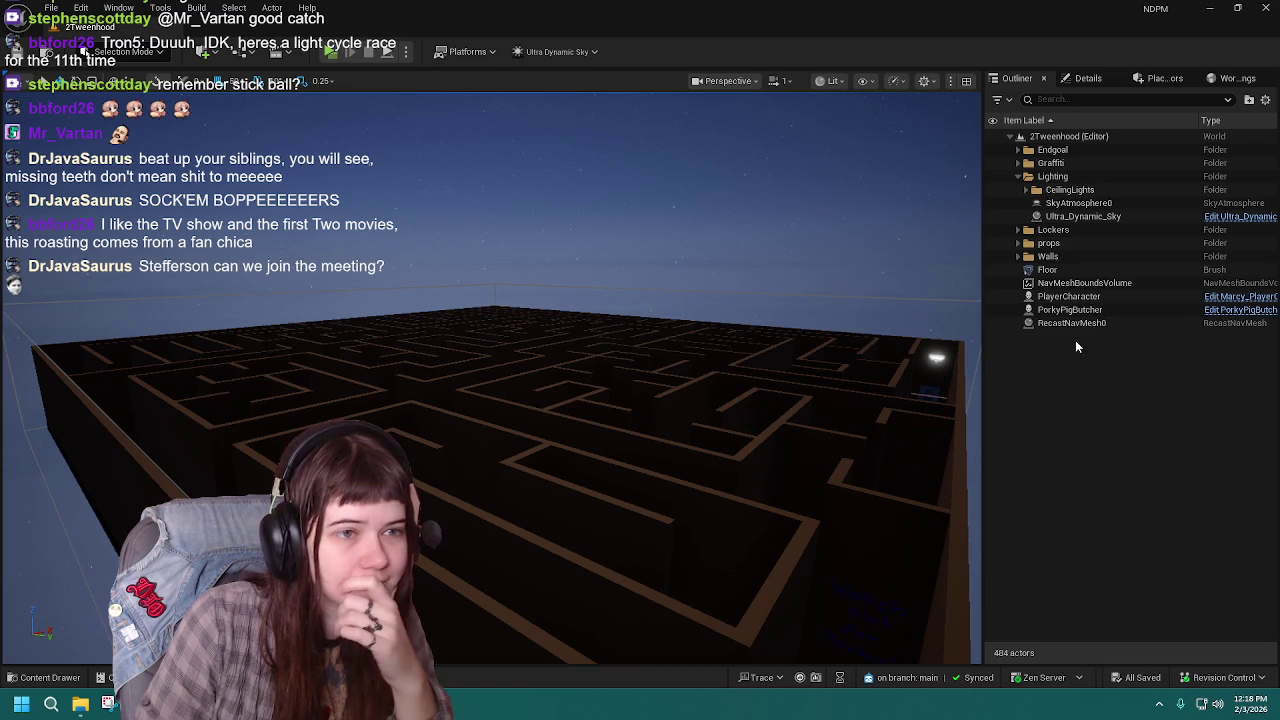
{"action": "left_click", "coordinate": [1024, 190]}
{"action": "left_click", "coordinate": [1024, 190]}
{"action": "left_click", "coordinate": [1017, 177]}
{"action": "left_click", "coordinate": [1017, 177]}
{"action": "left_click", "coordinate": [1078, 217]}
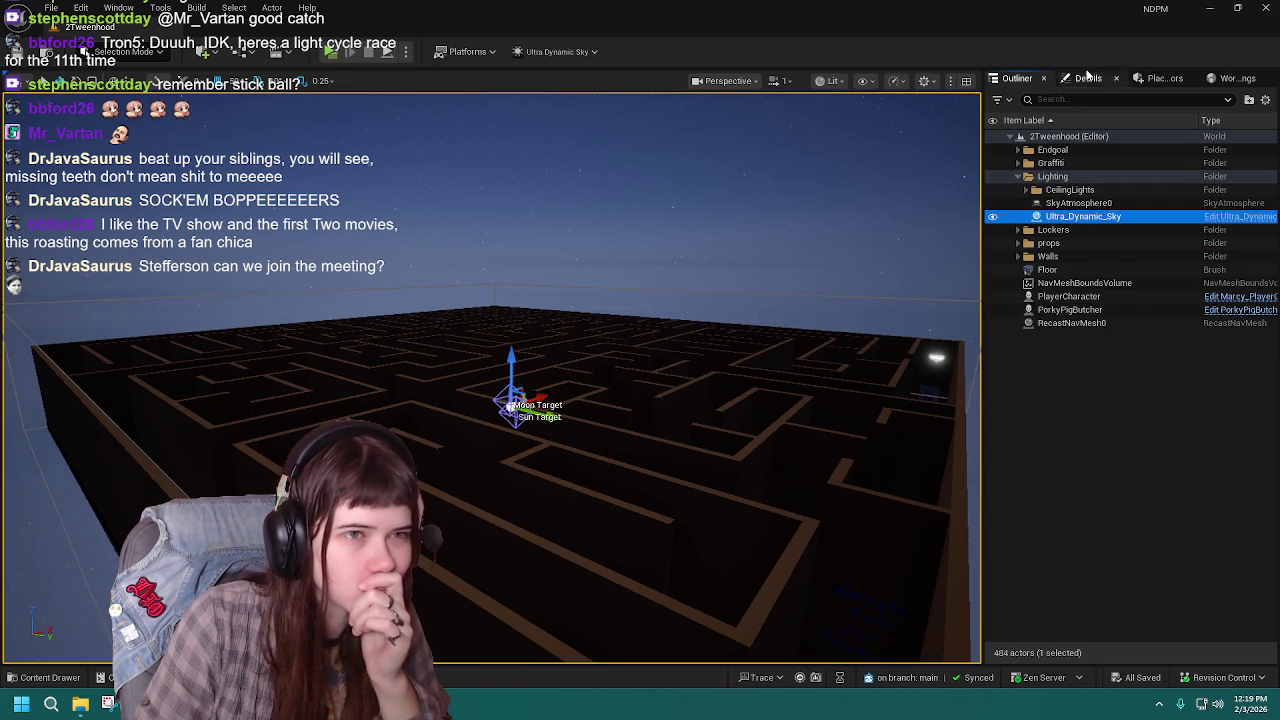
{"action": "left_click", "coordinate": [1086, 78]}
Step: Set the sky's Moon Phase to 10 in the Moon category
{"action": "scroll", "coordinate": [1113, 538], "scroll_direction": "down", "scroll_amount": 5}
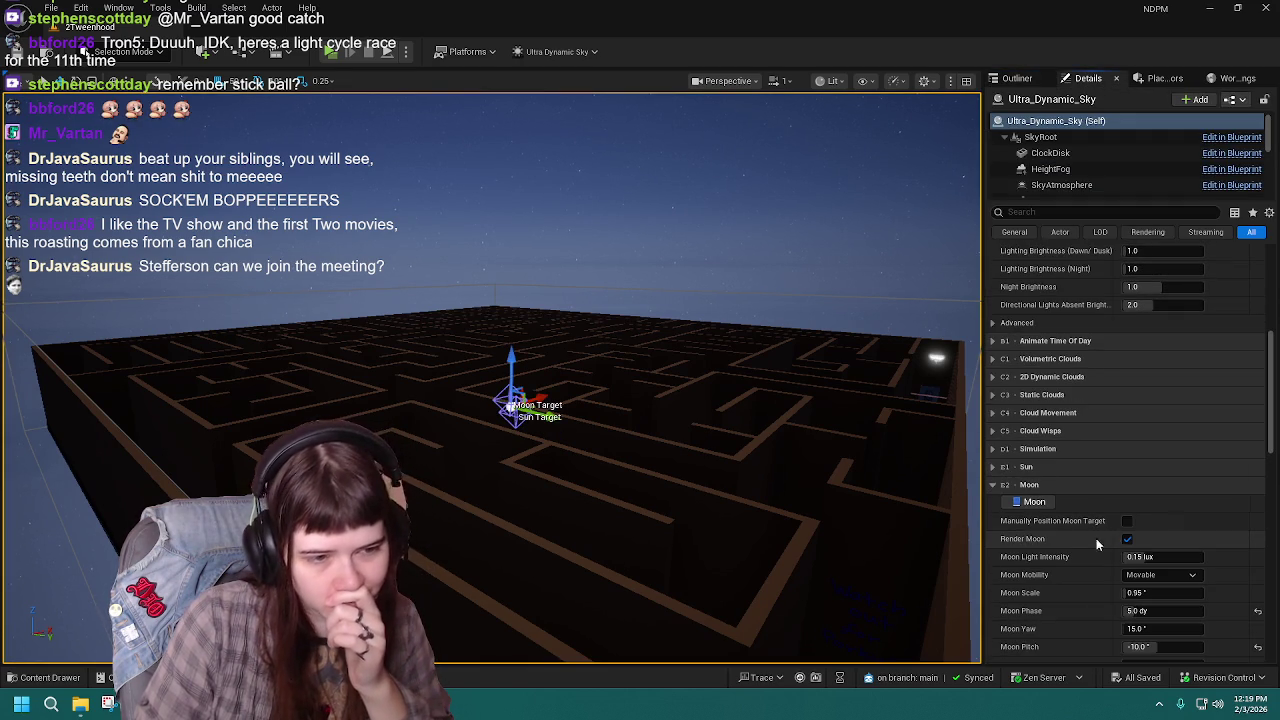
{"action": "scroll", "coordinate": [1145, 556], "scroll_direction": "up", "scroll_amount": 10}
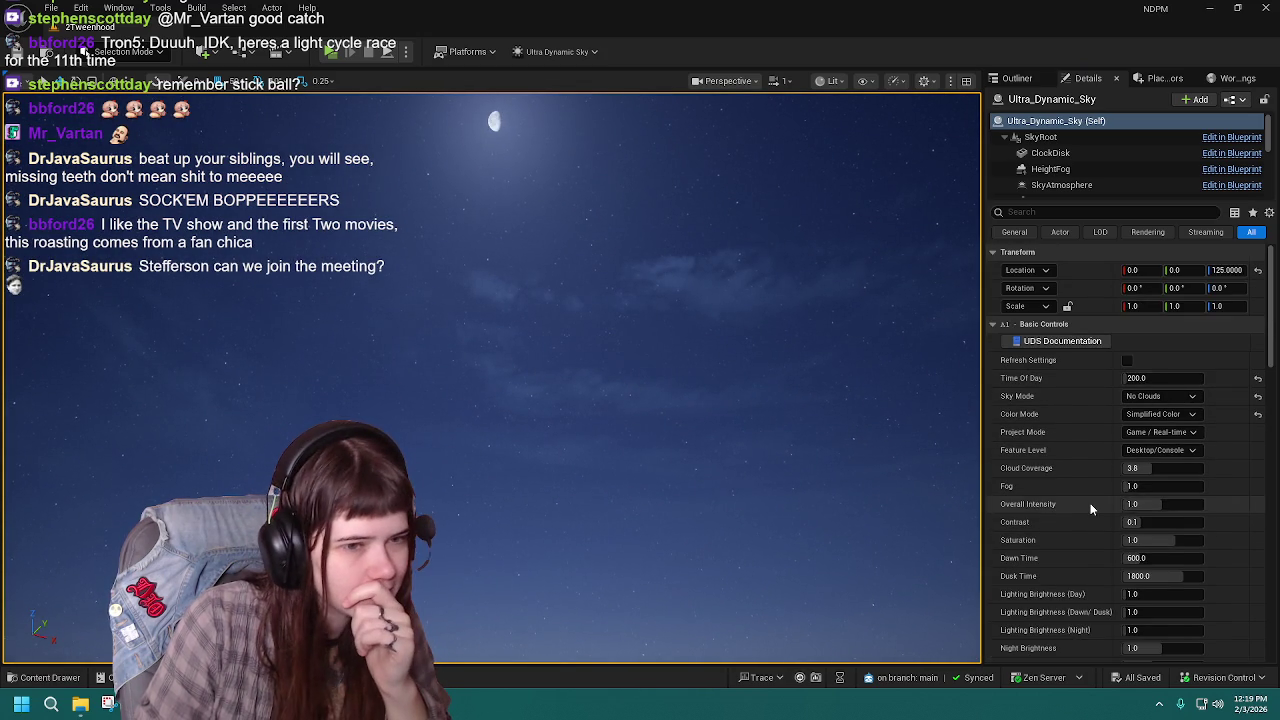
{"action": "scroll", "coordinate": [1092, 509], "scroll_direction": "down", "scroll_amount": 5}
{"action": "scroll", "coordinate": [1092, 509], "scroll_direction": "down", "scroll_amount": 6}
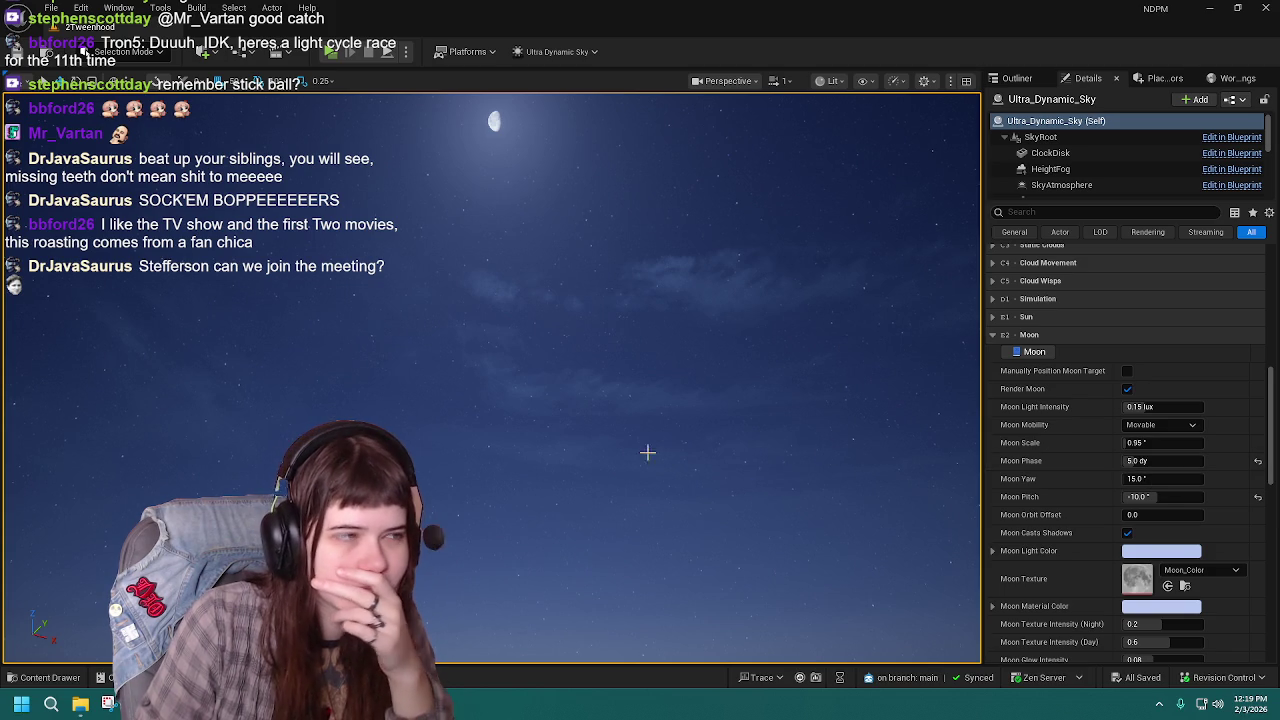
{"action": "left_click_drag", "start_coordinate": [711, 451], "coordinate": [714, 400]}
{"action": "left_click", "coordinate": [1176, 460]}
{"action": "type", "text": "10"}
{"action": "key", "text": "Return"}
Step: Check the crescent moon in the viewport and save all changes with Ctrl+S
{"action": "mouse_move", "coordinate": [763, 360]}
{"action": "left_mouse_down"}
{"action": "mouse_move", "coordinate": [765, 470]}
{"action": "mouse_move", "coordinate": [765, 378]}
{"action": "left_mouse_up"}
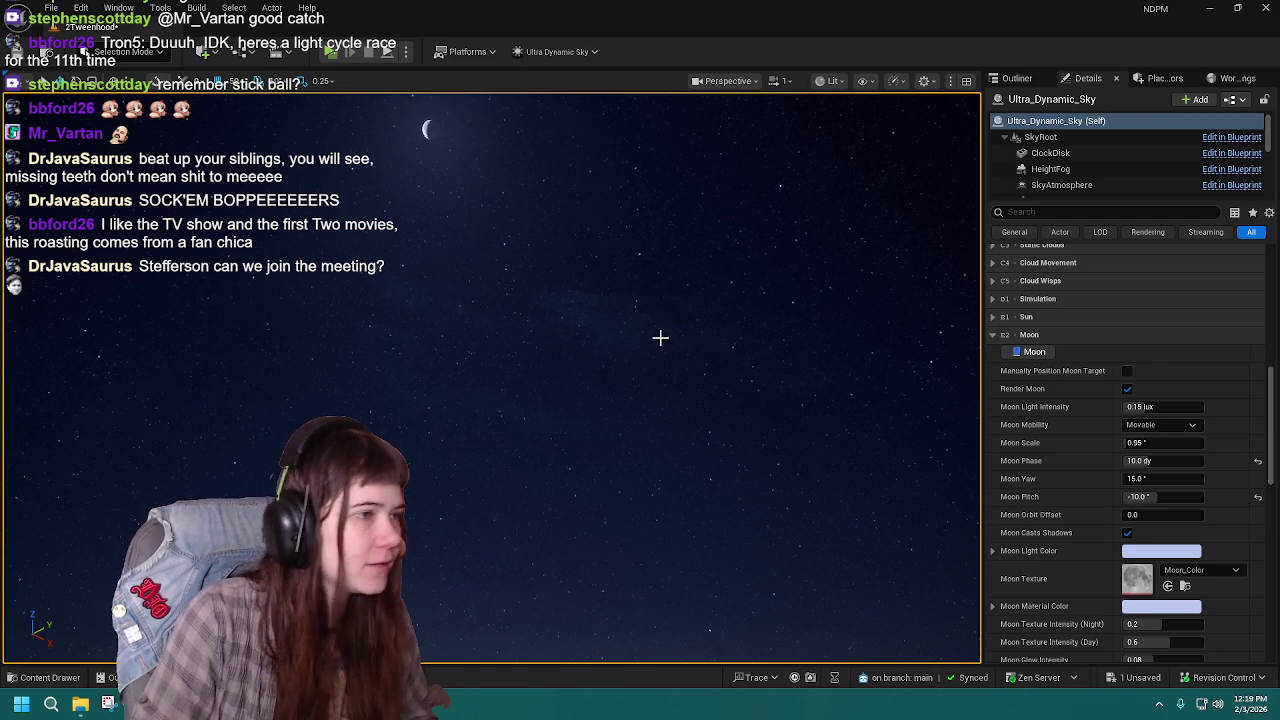
{"action": "left_click_drag", "start_coordinate": [660, 340], "coordinate": [660, 310]}
{"action": "key", "text": "ctrl+s"}
{"action": "left_click", "coordinate": [42, 677]}
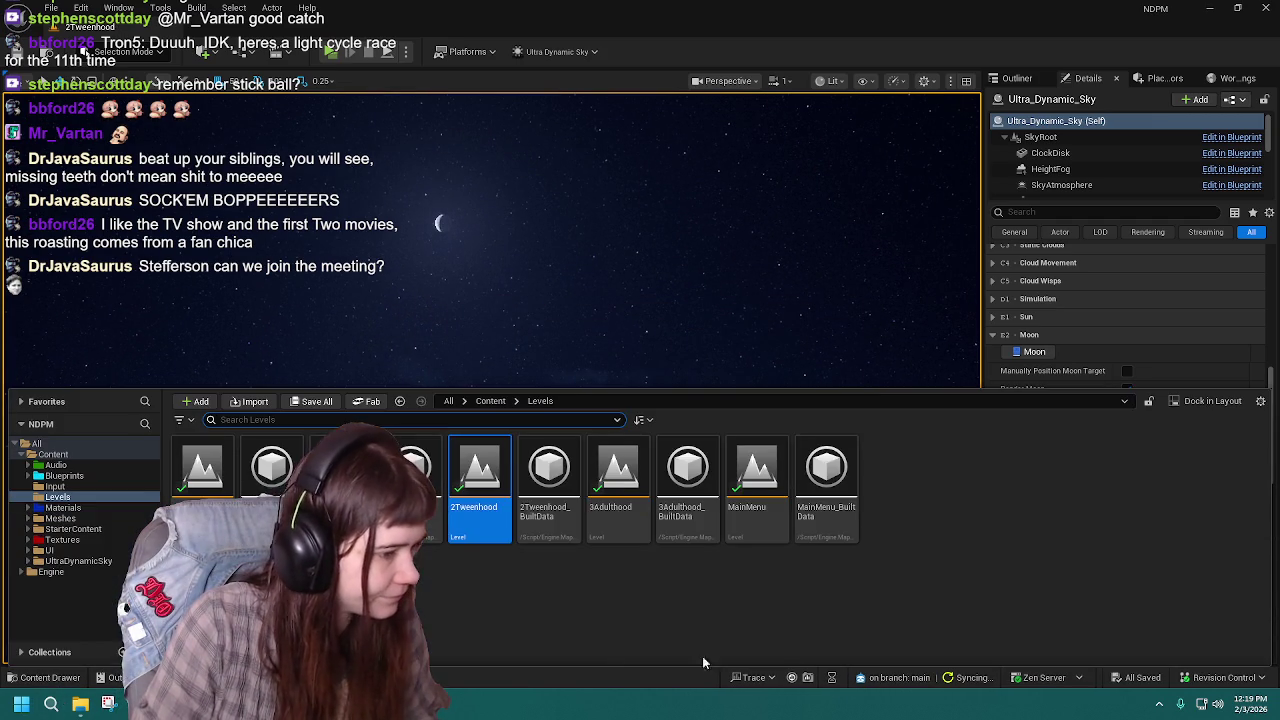
Step: Look around the maze in the standalone preview, then exit it and dismiss the Message Log
{"action": "left_click_drag", "start_coordinate": [834, 314], "coordinate": [677, 243]}
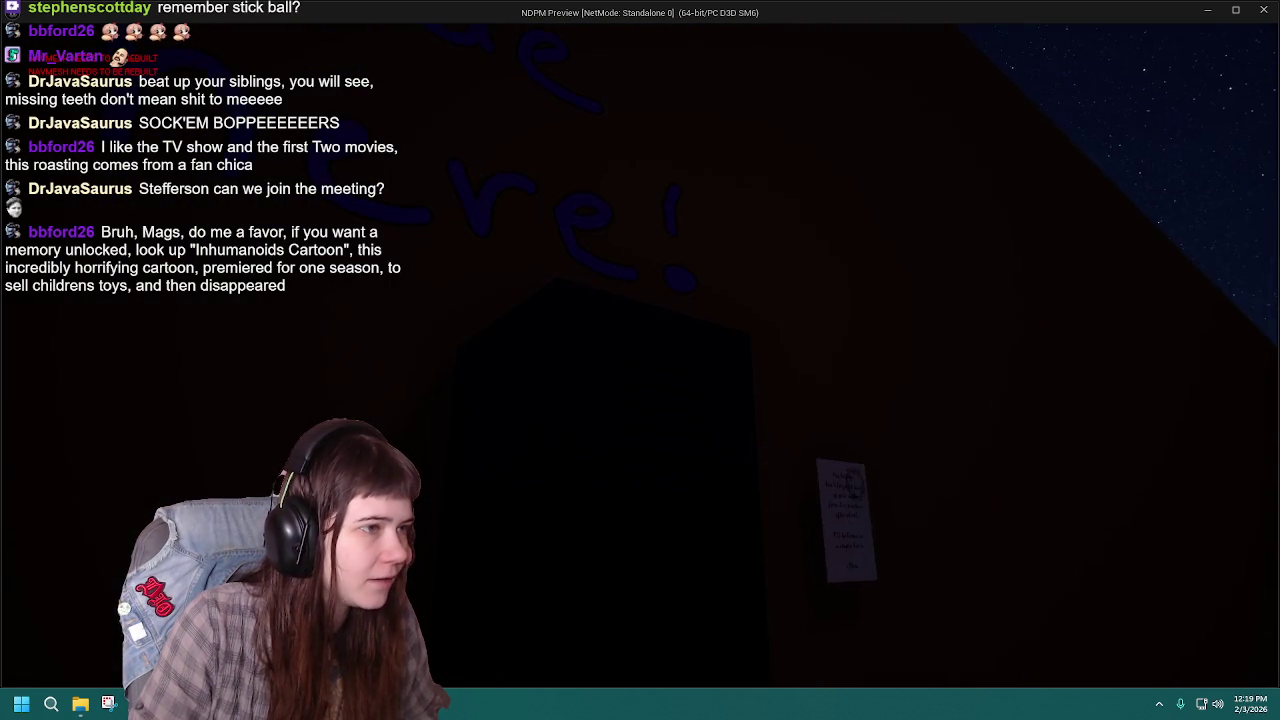
{"action": "key", "text": "Escape"}
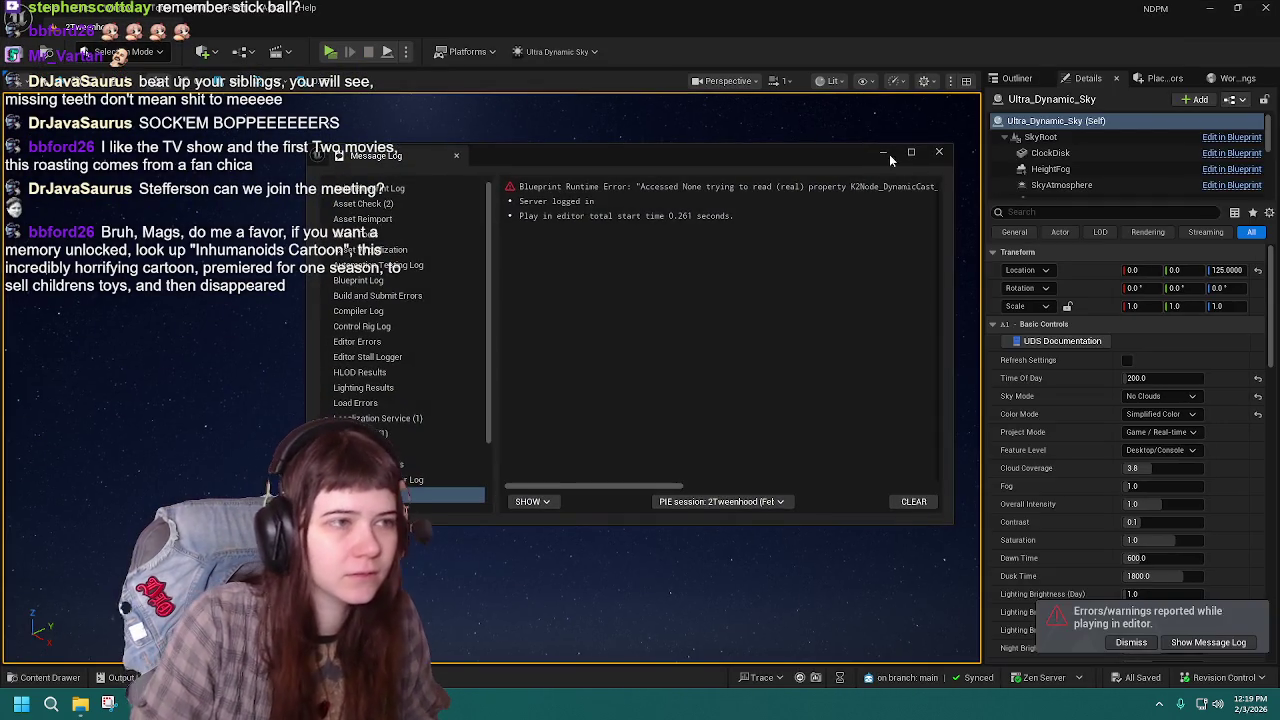
{"action": "left_click", "coordinate": [938, 154]}
Step: Collapse Basic Controls and set the Ultra Dynamic Sky Moon Phase to 7
{"action": "left_click", "coordinate": [1162, 377]}
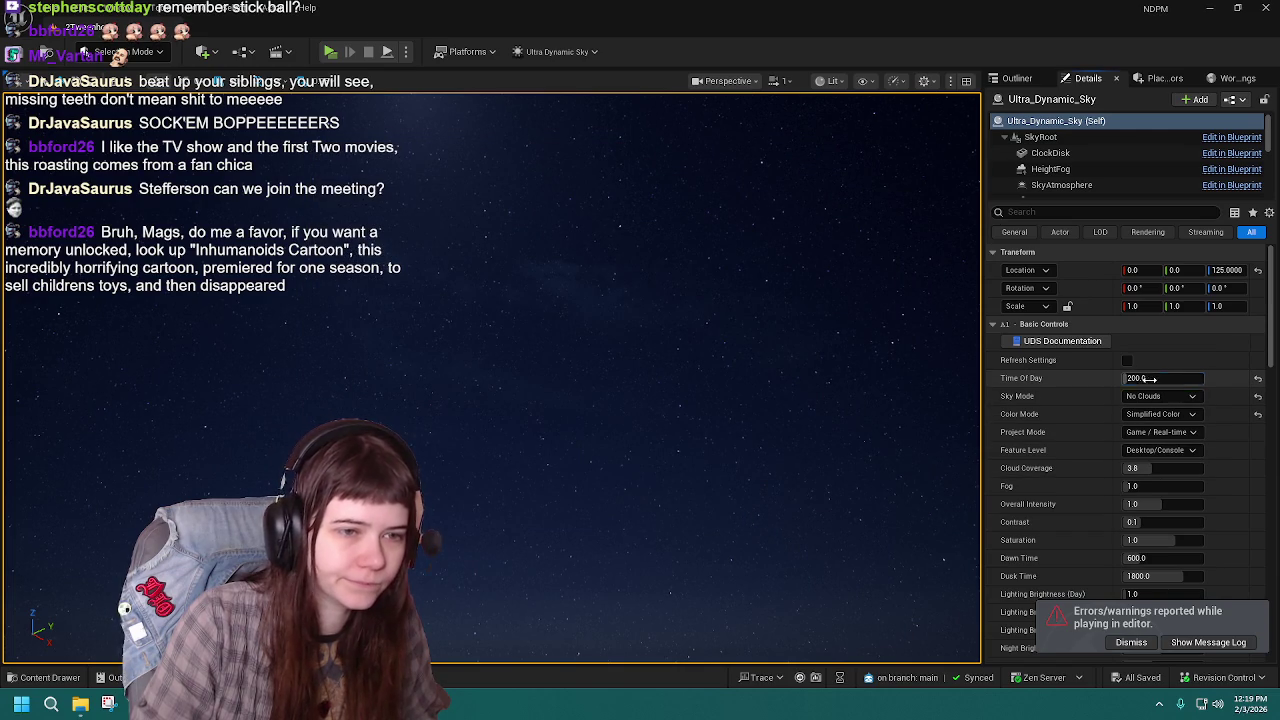
{"action": "left_click", "coordinate": [1040, 324]}
{"action": "scroll", "coordinate": [1150, 430], "scroll_direction": "down", "scroll_amount": 3}
{"action": "left_click", "coordinate": [1163, 442]}
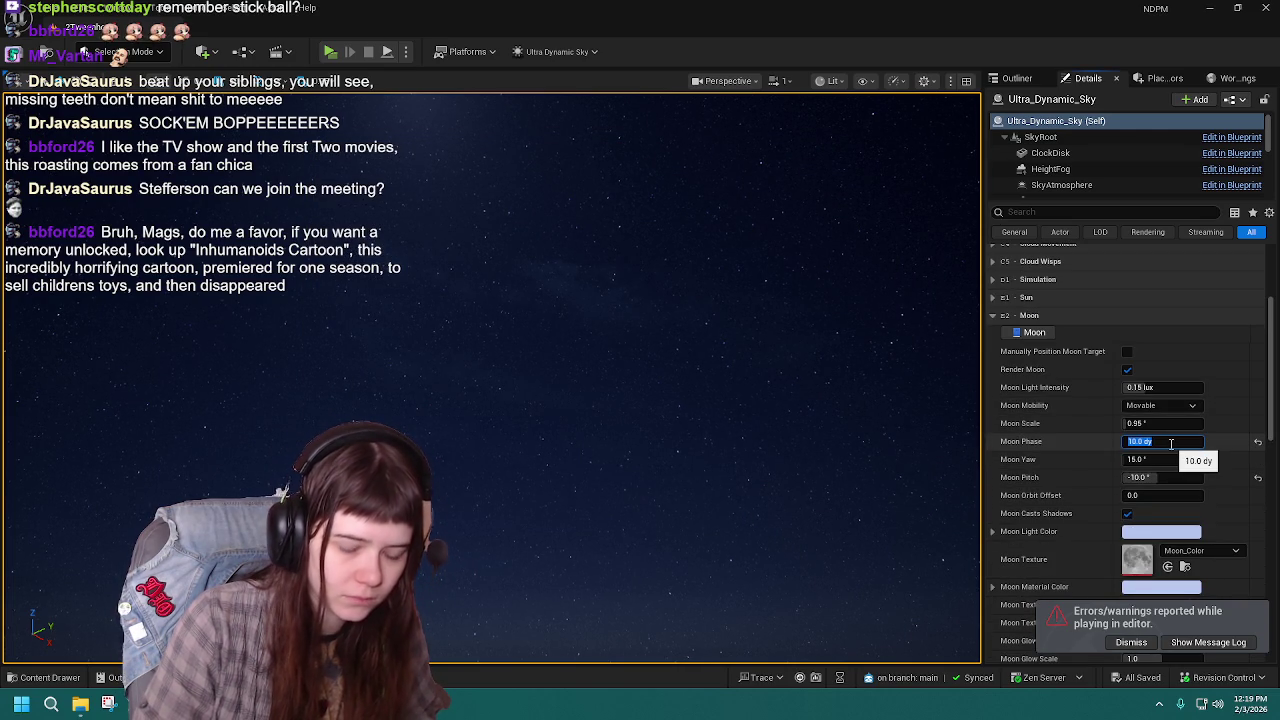
{"action": "type", "text": "7"}
{"action": "key", "text": "Return"}
{"action": "left_click", "coordinate": [912, 293]}
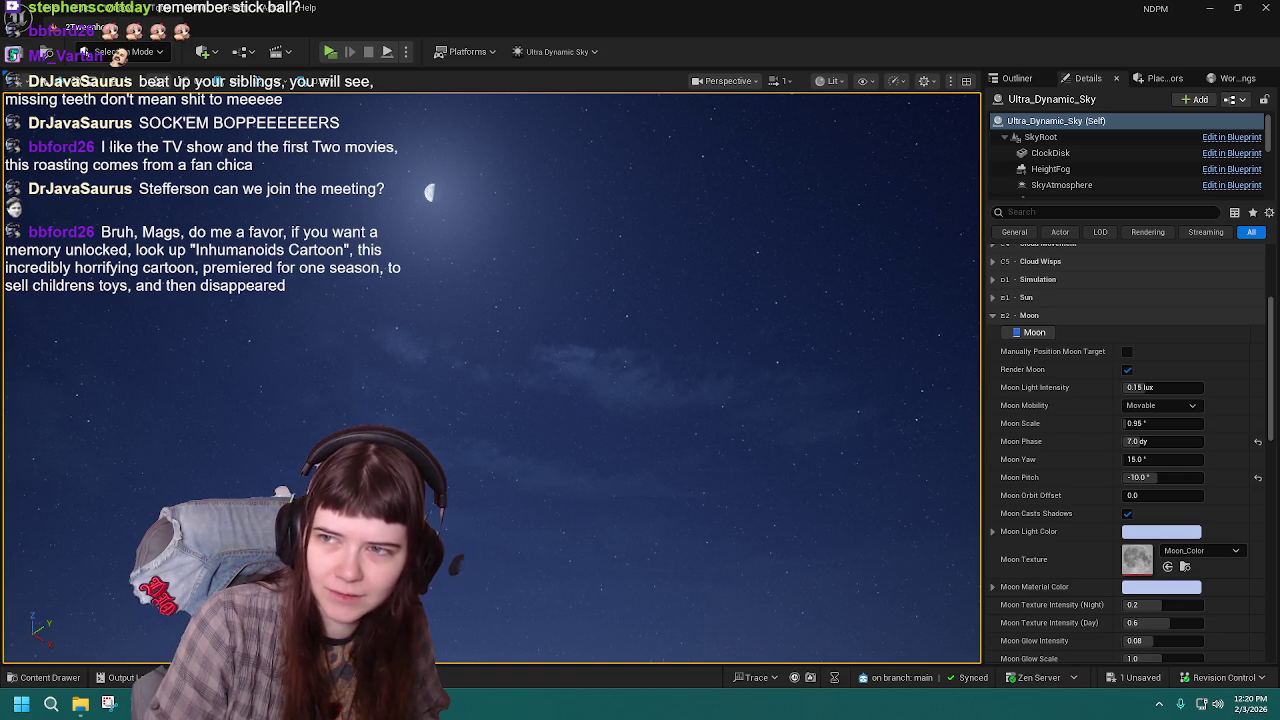
{"action": "key", "text": "alt+Tab"}
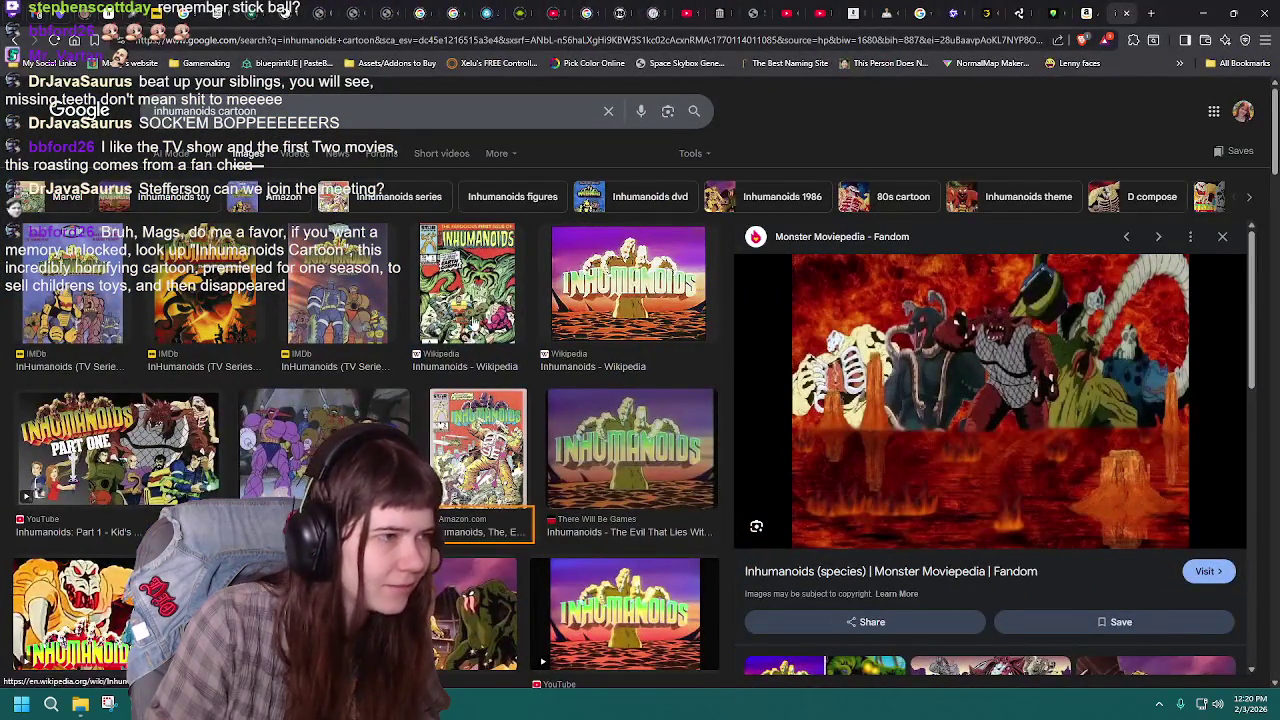
Step: Replace the 'inhumanoids cartoon' query with a Google Images search for 'gargoyles cartoon'
{"action": "left_click", "coordinate": [470, 300]}
{"action": "key", "text": "Left"}
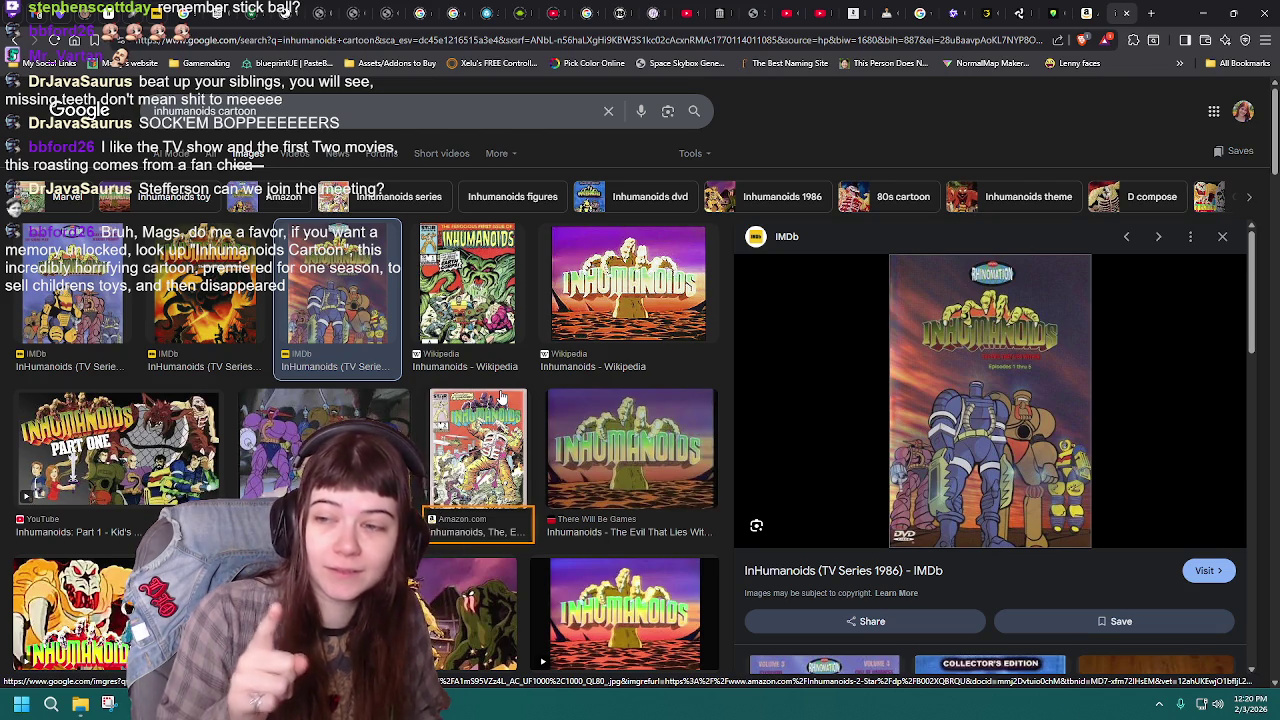
{"action": "left_click_drag", "start_coordinate": [258, 110], "coordinate": [40, 108]}
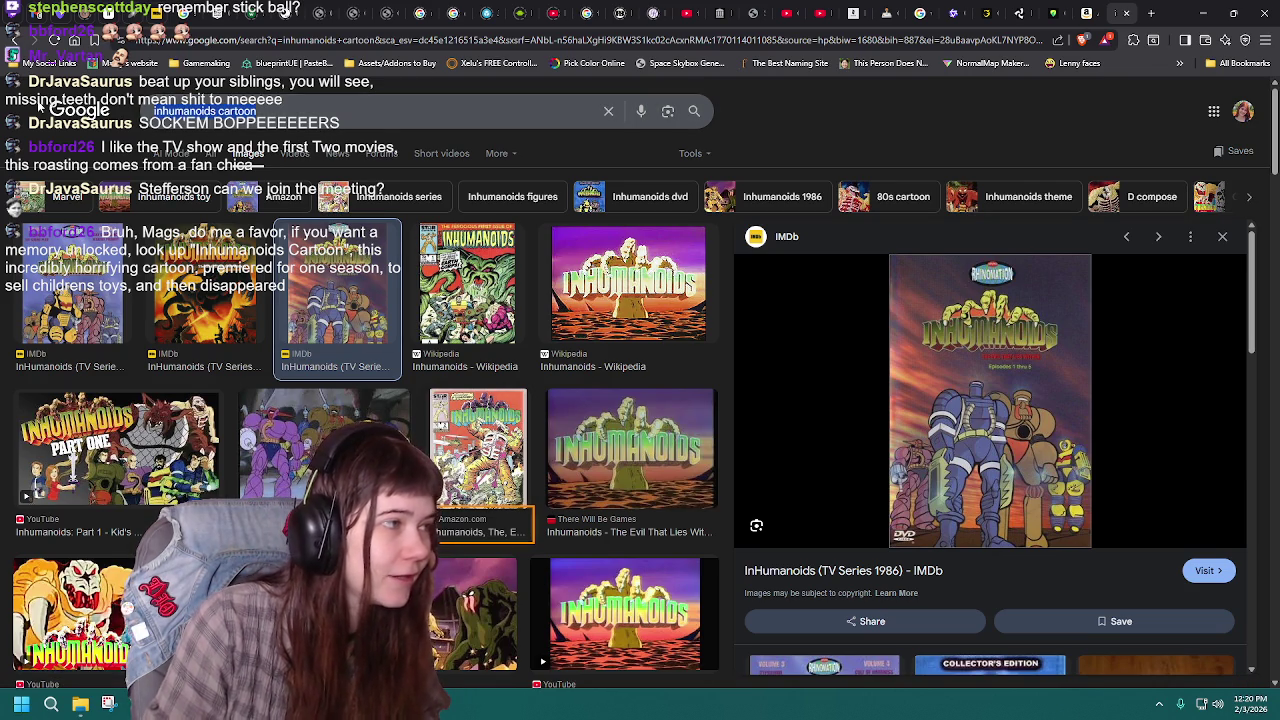
{"action": "type", "text": "gargoyles"}
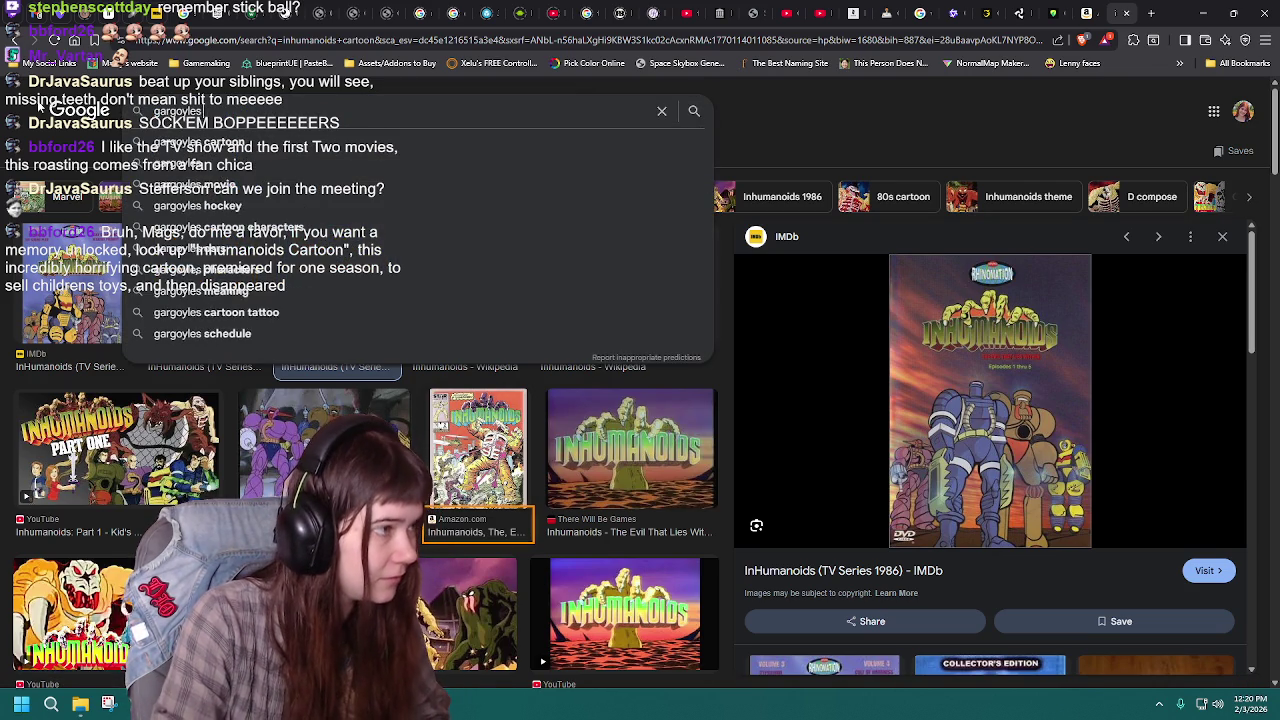
{"action": "type", "text": " cartoon"}
{"action": "key", "text": "Return"}
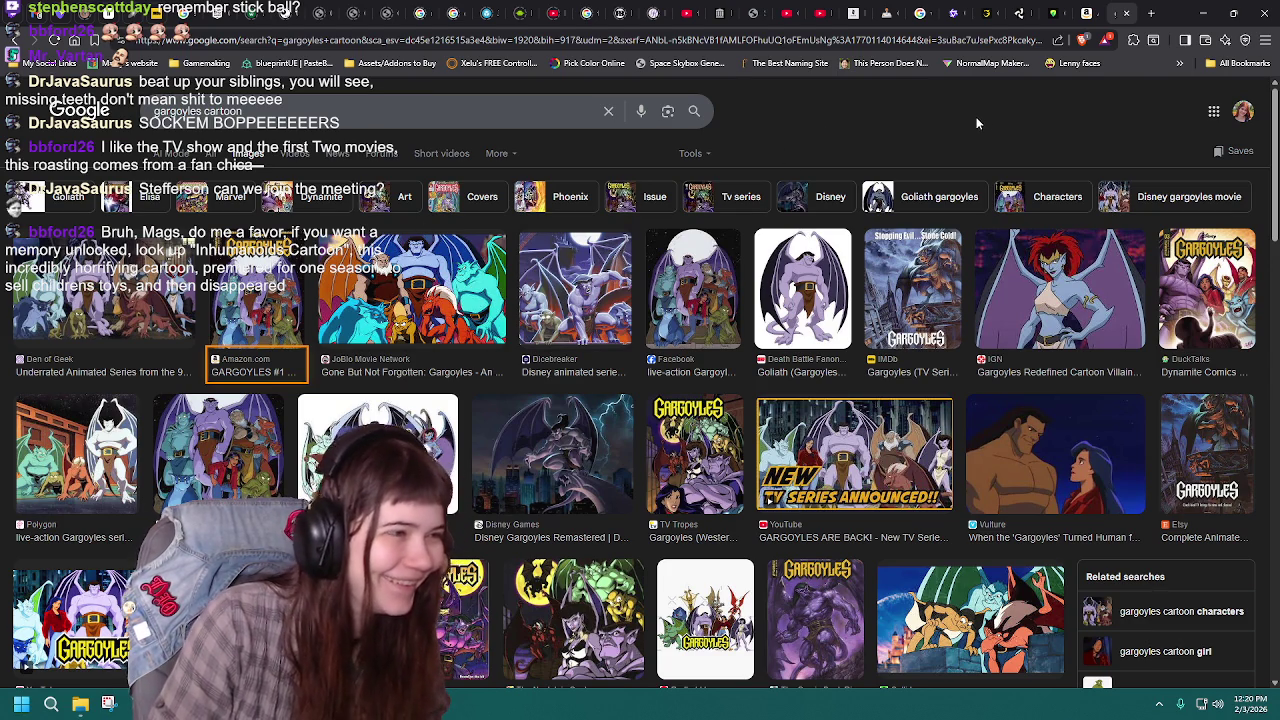
Step: Preview several Gargoyles results, ending on the Dynamite Comics Gargoyles #3 cover
{"action": "left_click", "coordinate": [667, 311]}
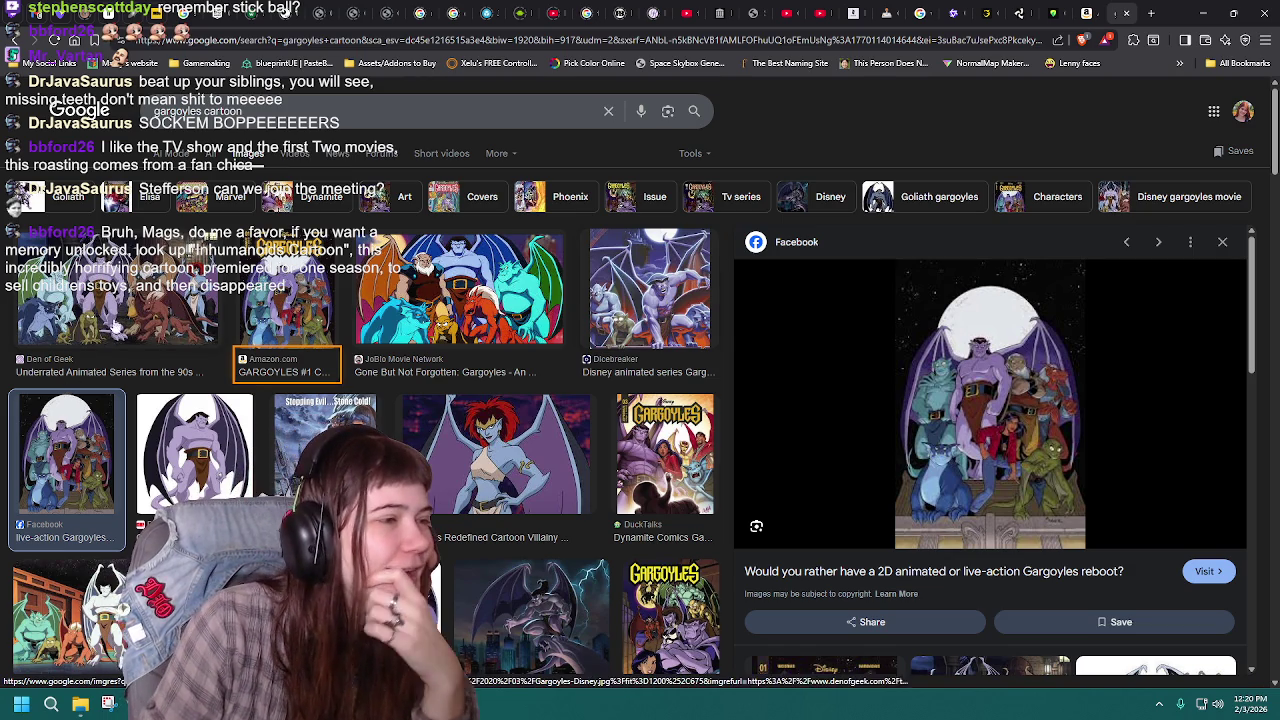
{"action": "left_click", "coordinate": [148, 312]}
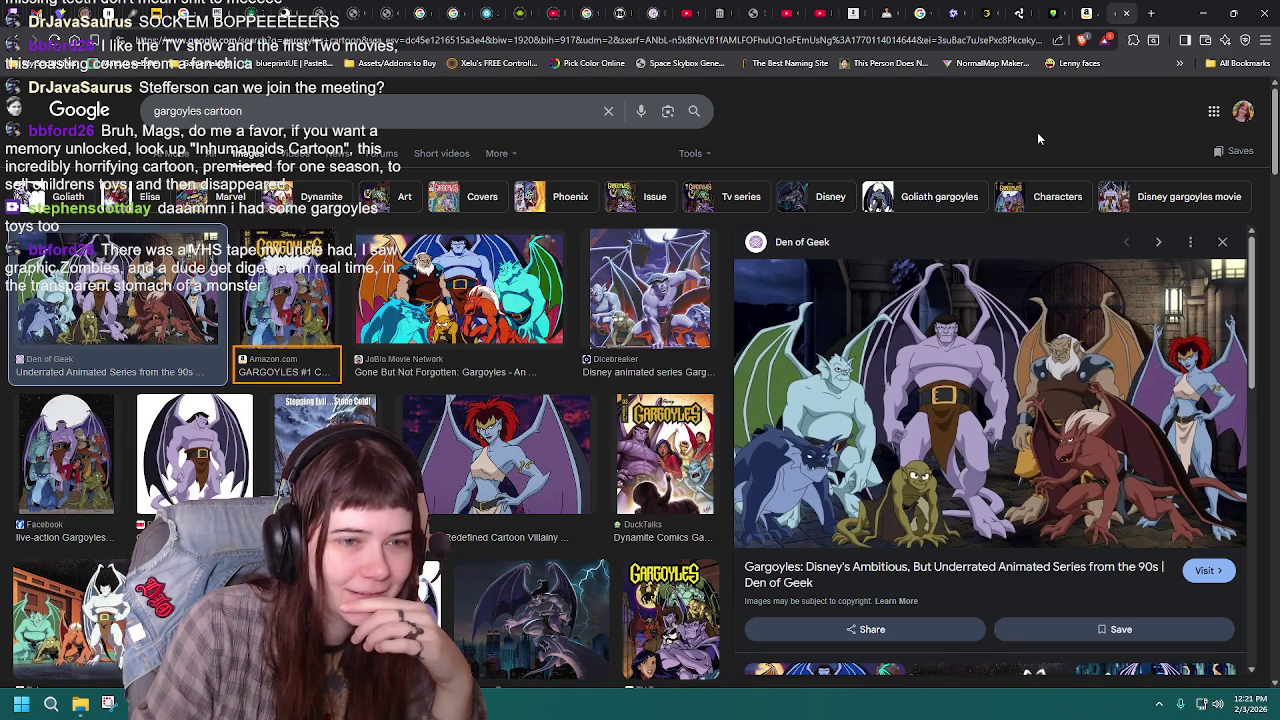
{"action": "left_click", "coordinate": [493, 472]}
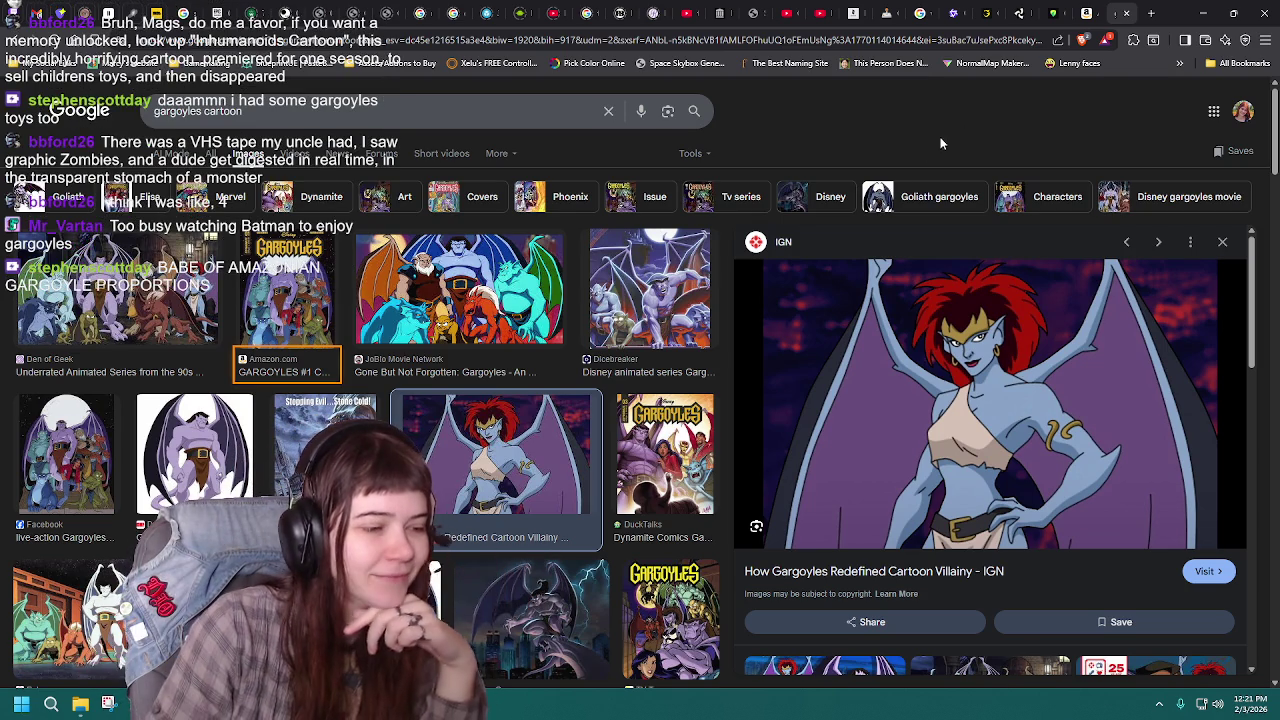
{"action": "left_click", "coordinate": [688, 476]}
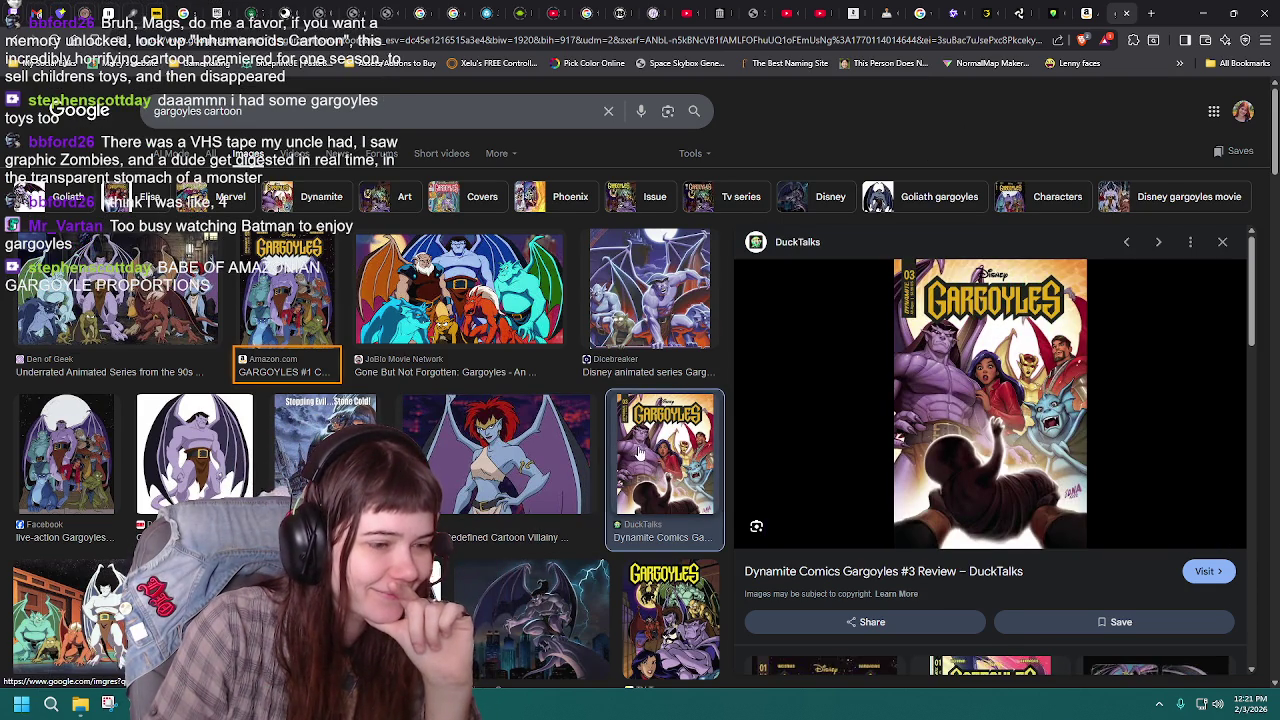
{"action": "scroll", "coordinate": [640, 453], "scroll_direction": "down", "scroll_amount": 1}
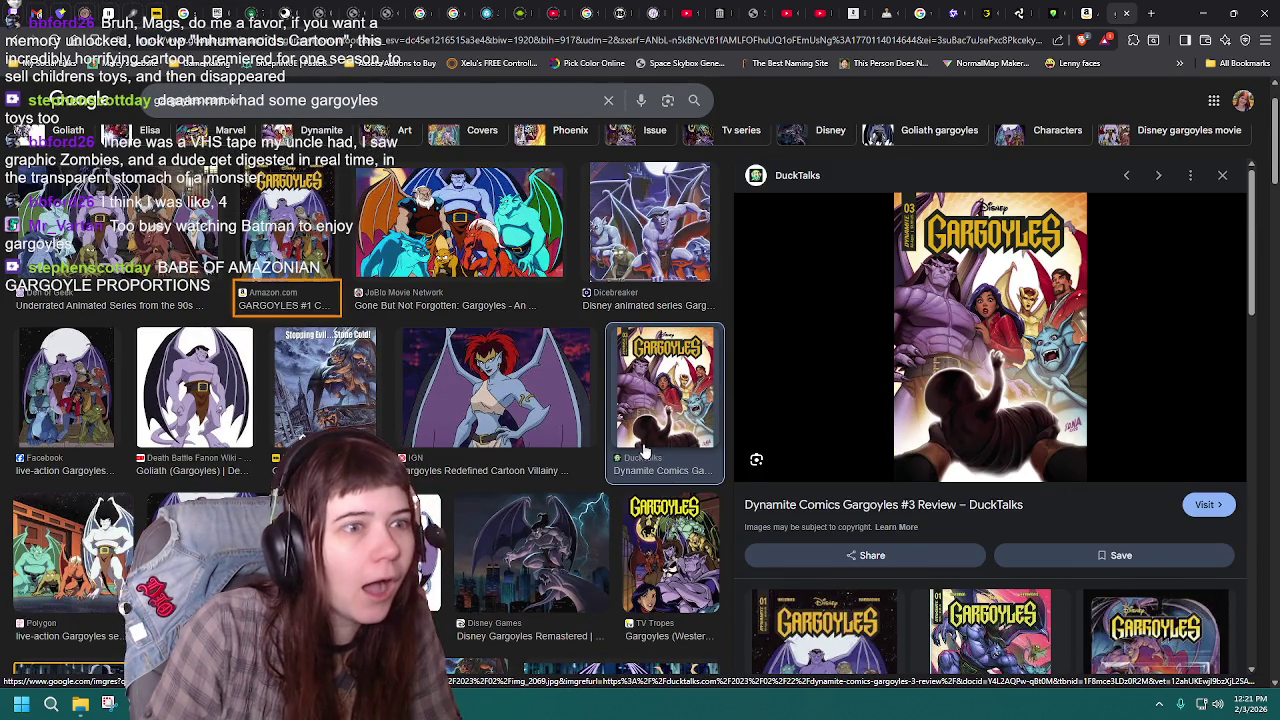
{"action": "scroll", "coordinate": [566, 296], "scroll_direction": "up", "scroll_amount": 1}
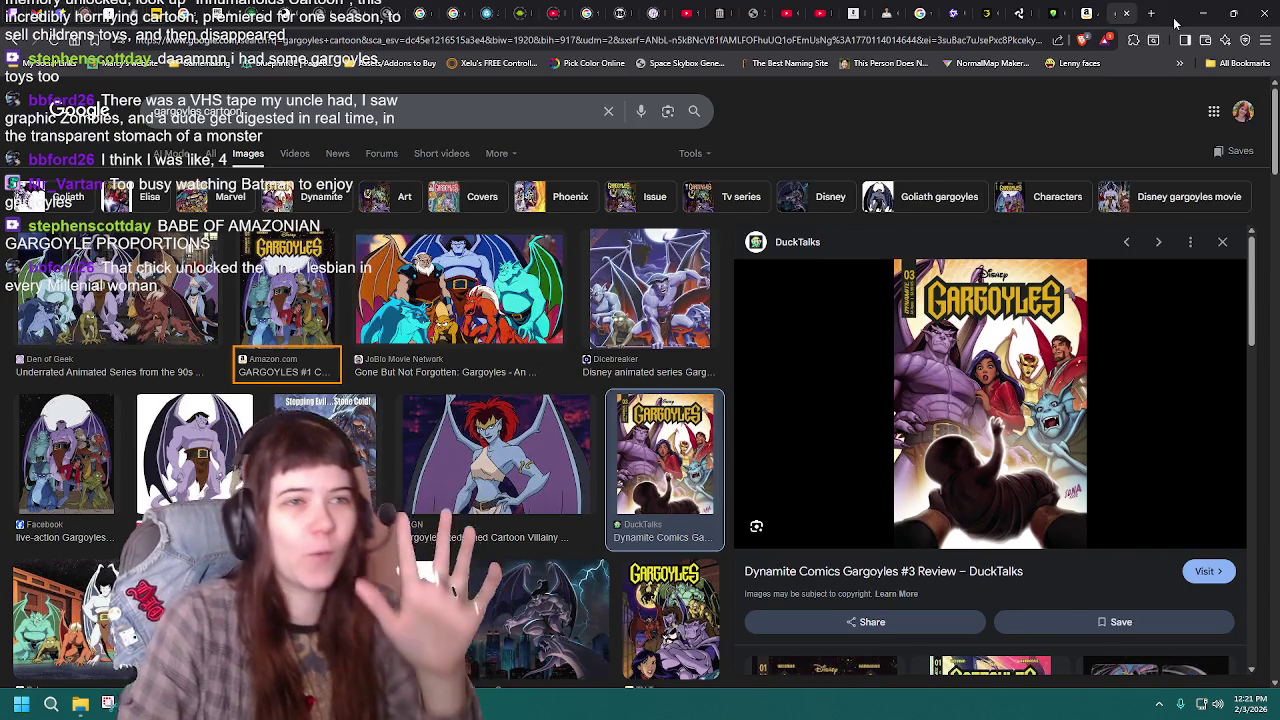
{"action": "key", "text": "alt+Tab"}
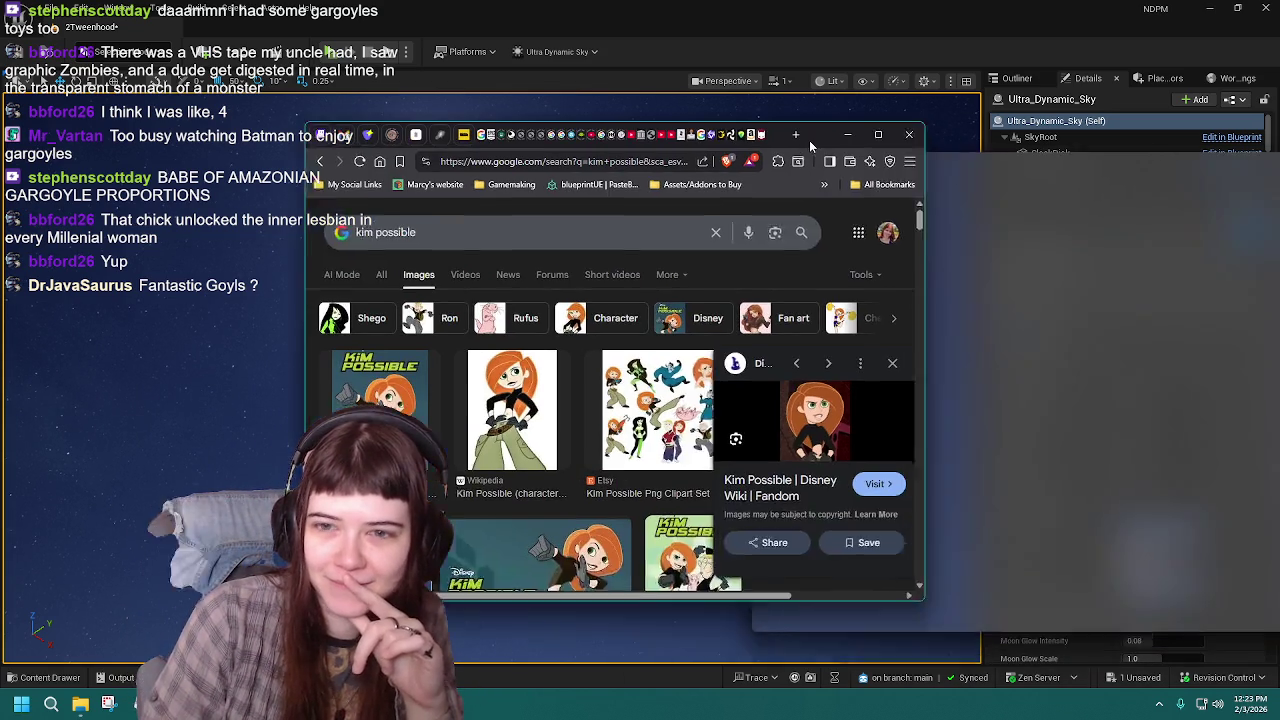
Step: Minimize the browser, then launch the maze level as a Standalone Game under the night sky
{"action": "left_click_drag", "start_coordinate": [809, 140], "coordinate": [794, 130]}
{"action": "left_click", "coordinate": [826, 120]}
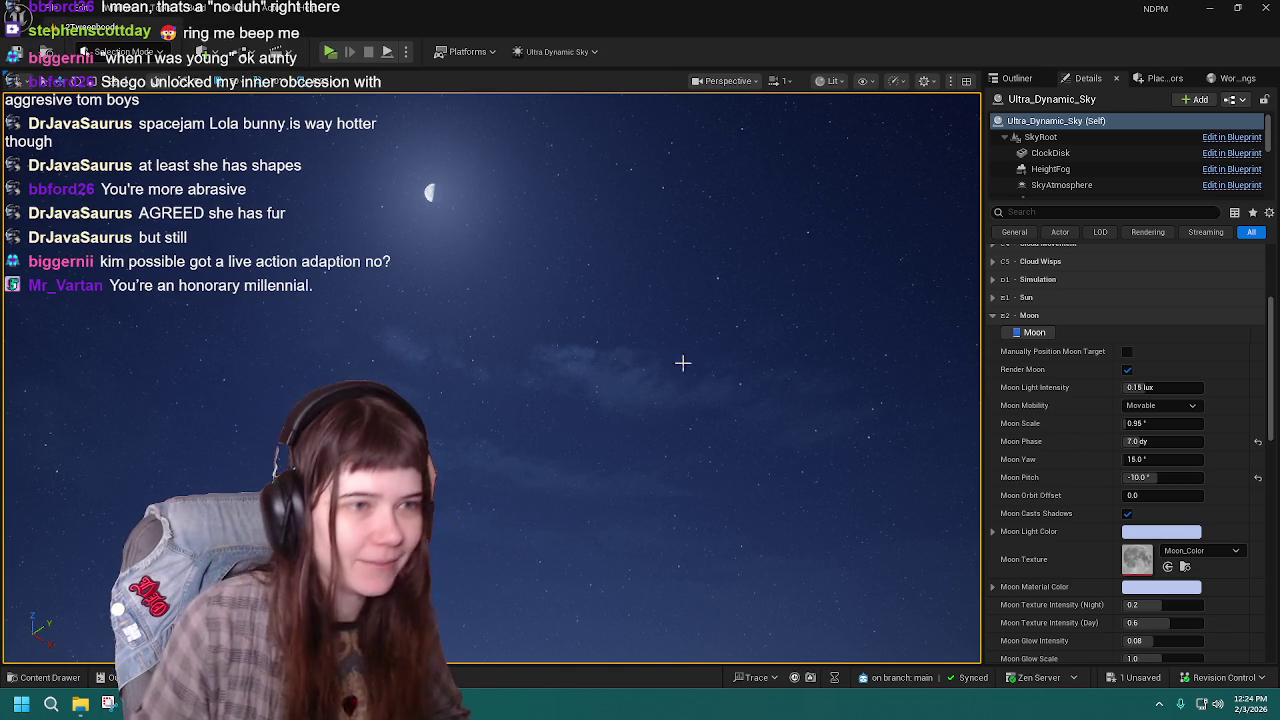
{"action": "left_click", "coordinate": [1017, 78]}
{"action": "left_click", "coordinate": [1088, 78]}
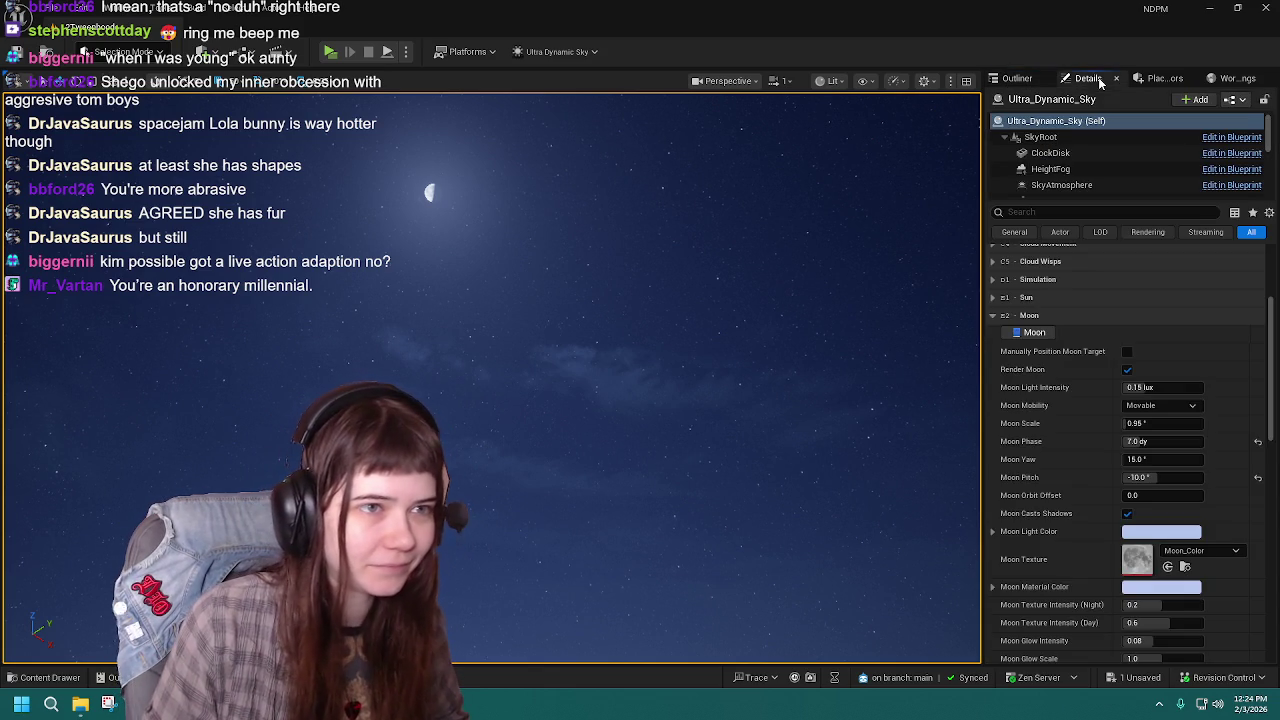
{"action": "left_click", "coordinate": [331, 52]}
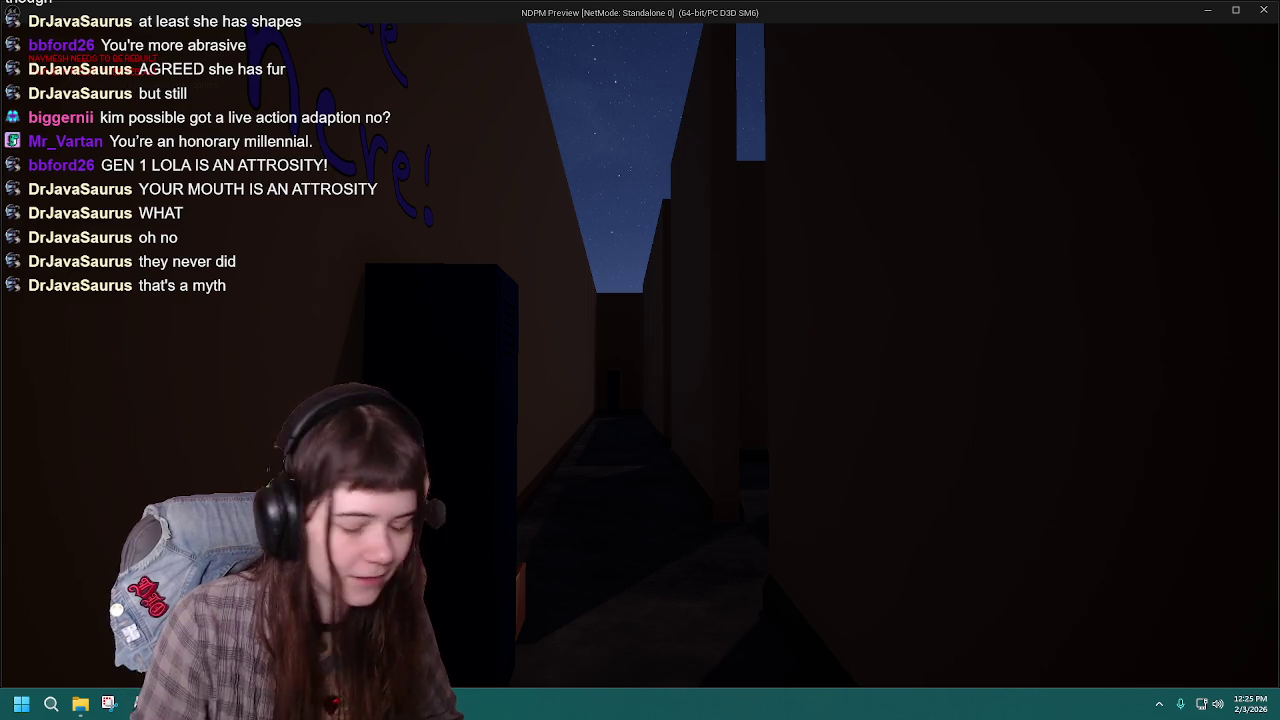
Step: Exit the standalone preview and dismiss the Message Log's Accessed None error
{"action": "key", "text": "Escape"}
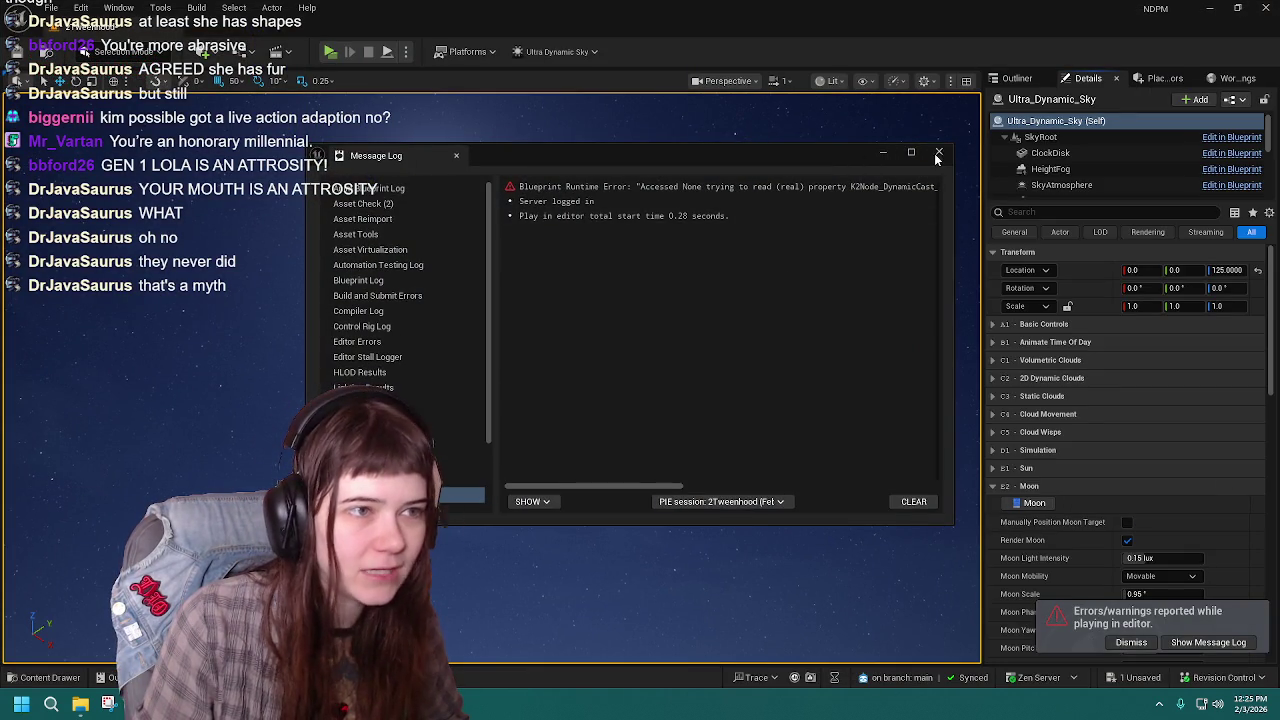
{"action": "left_click", "coordinate": [938, 154]}
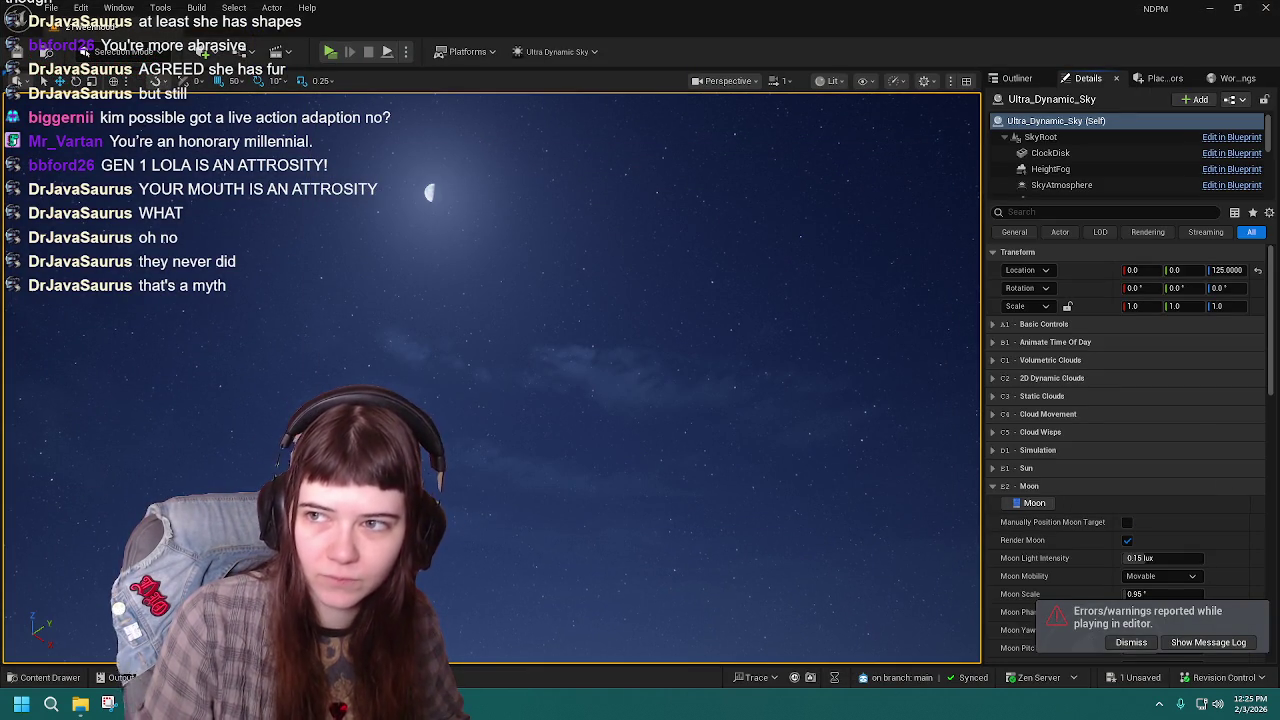
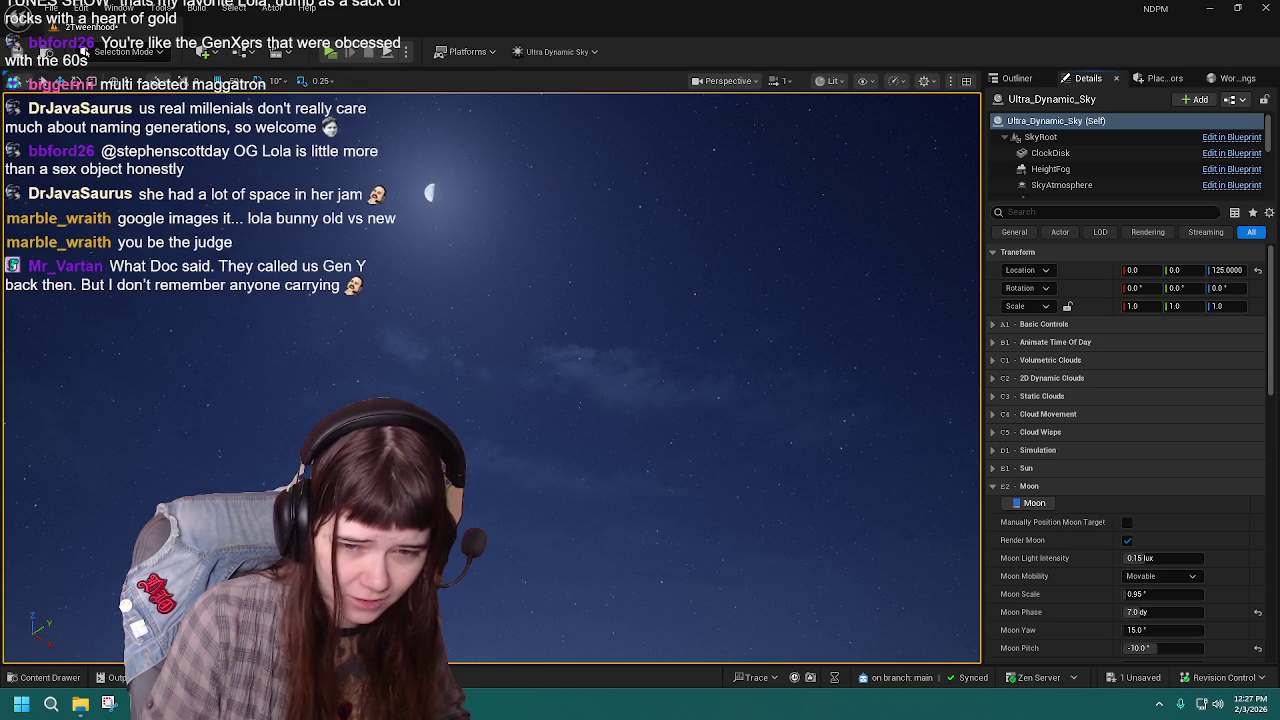
Step: Bring the Chrome window with the Lola Bunny Google Images results in front of the editor
{"action": "key", "text": "alt+Tab"}
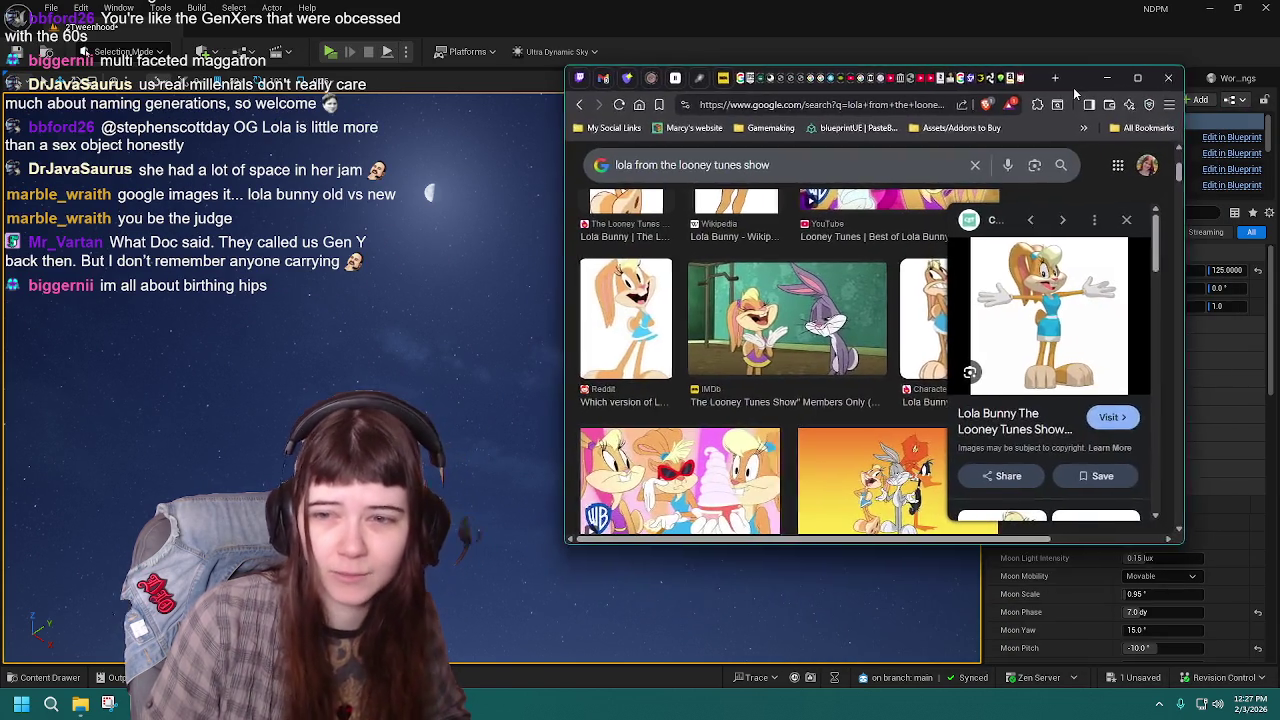
Step: Maximize Chrome to view the Lola Bunny images full-screen, then minimize it
{"action": "key", "text": "super+Up"}
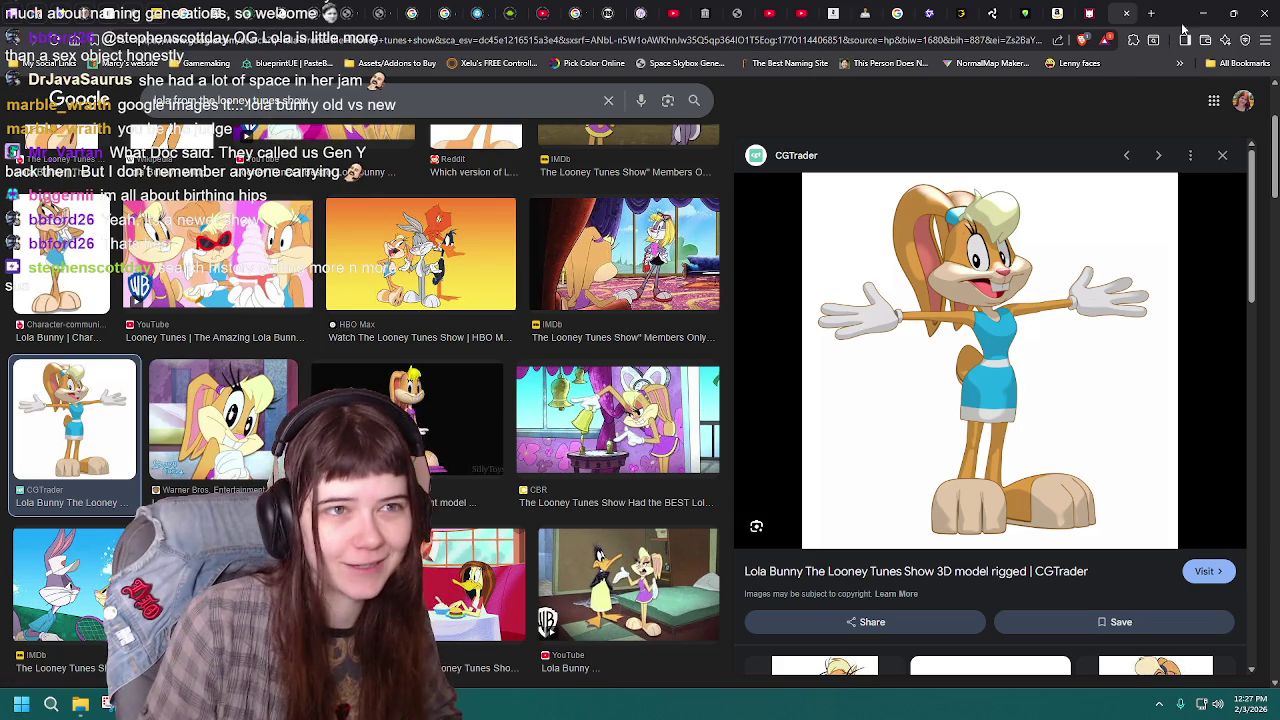
{"action": "key", "text": "super+Down"}
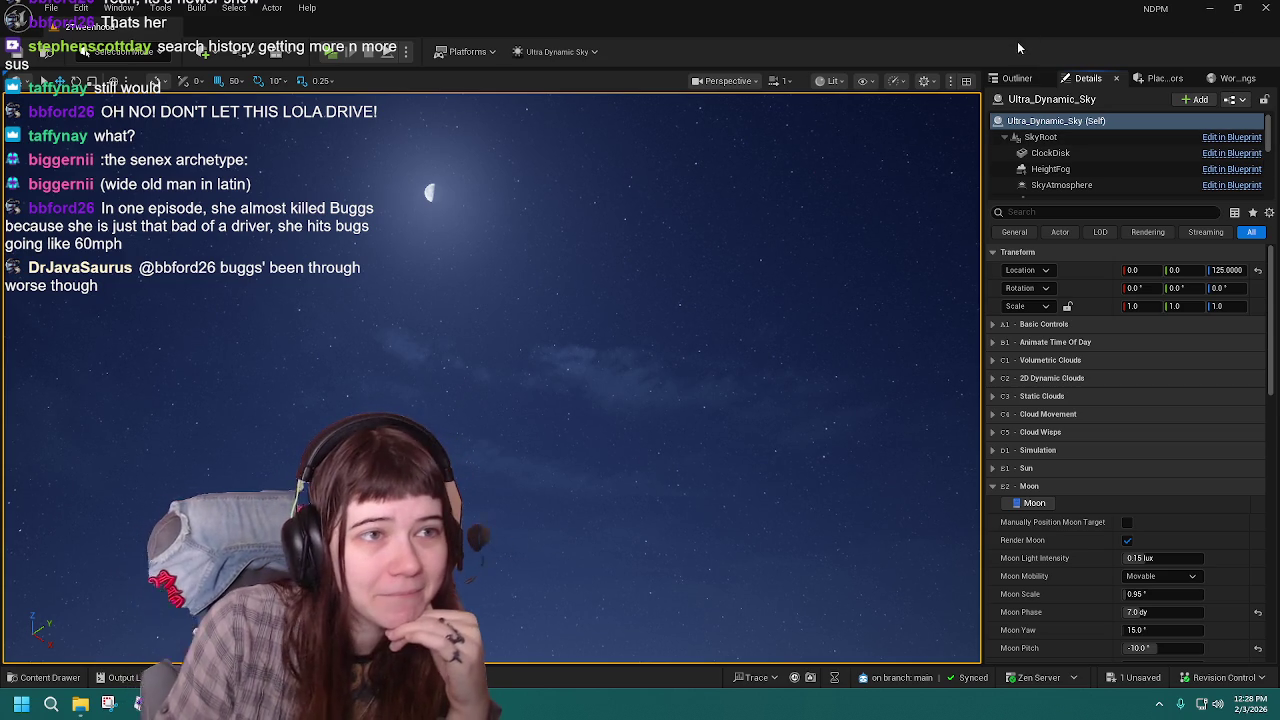
Step: Show the Outliner, frame the Ultra_Dynamic_Sky actor in the viewport, then deselect it
{"action": "left_click", "coordinate": [1017, 78]}
{"action": "key", "text": "f"}
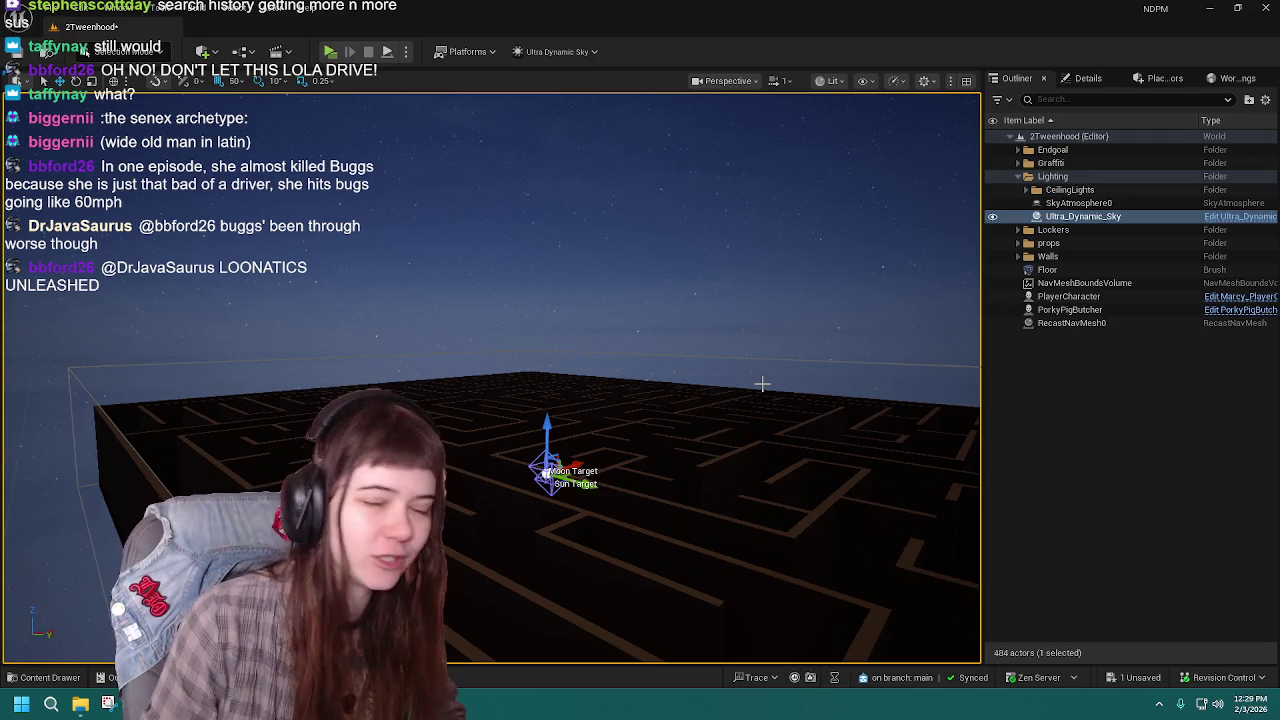
{"action": "left_click", "coordinate": [1081, 405]}
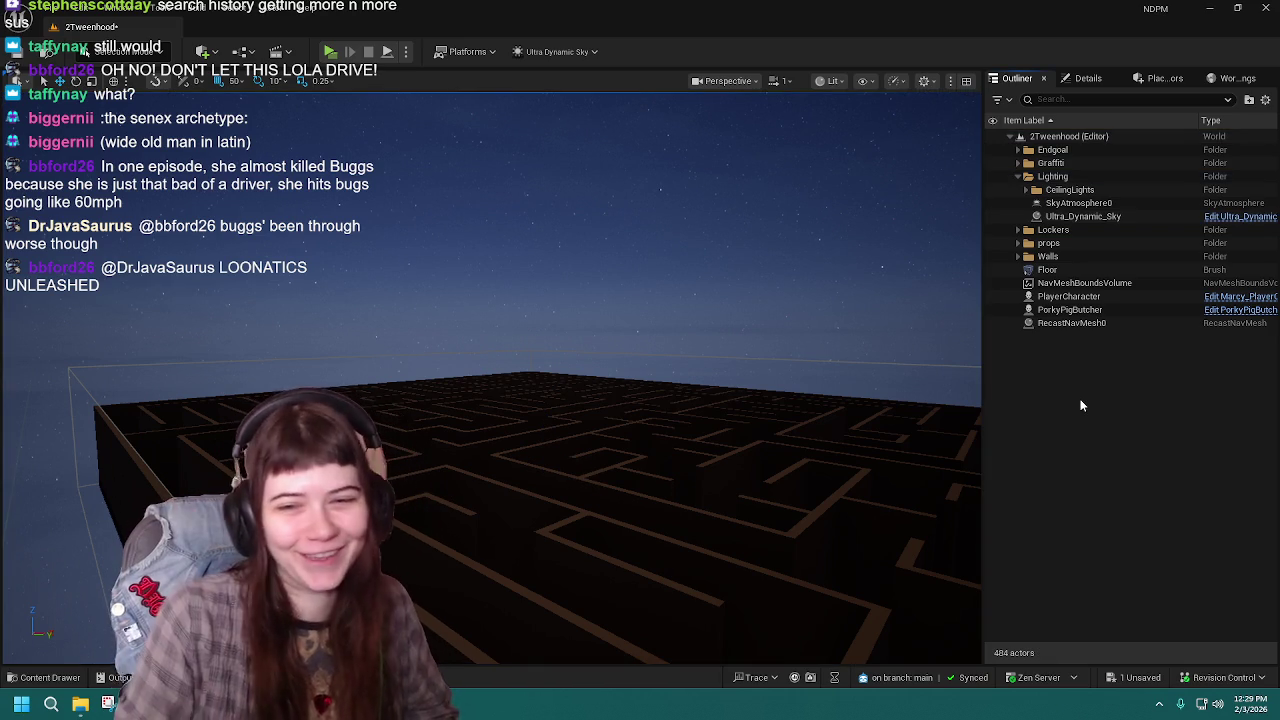
Step: Fly through the maze corridors to inspect them and save the level
{"action": "mouse_move", "coordinate": [533, 411]}
{"action": "left_mouse_down"}
{"action": "mouse_move", "coordinate": [533, 310]}
{"action": "mouse_move", "coordinate": [533, 470]}
{"action": "mouse_move", "coordinate": [546, 350]}
{"action": "mouse_move", "coordinate": [546, 391]}
{"action": "left_mouse_up"}
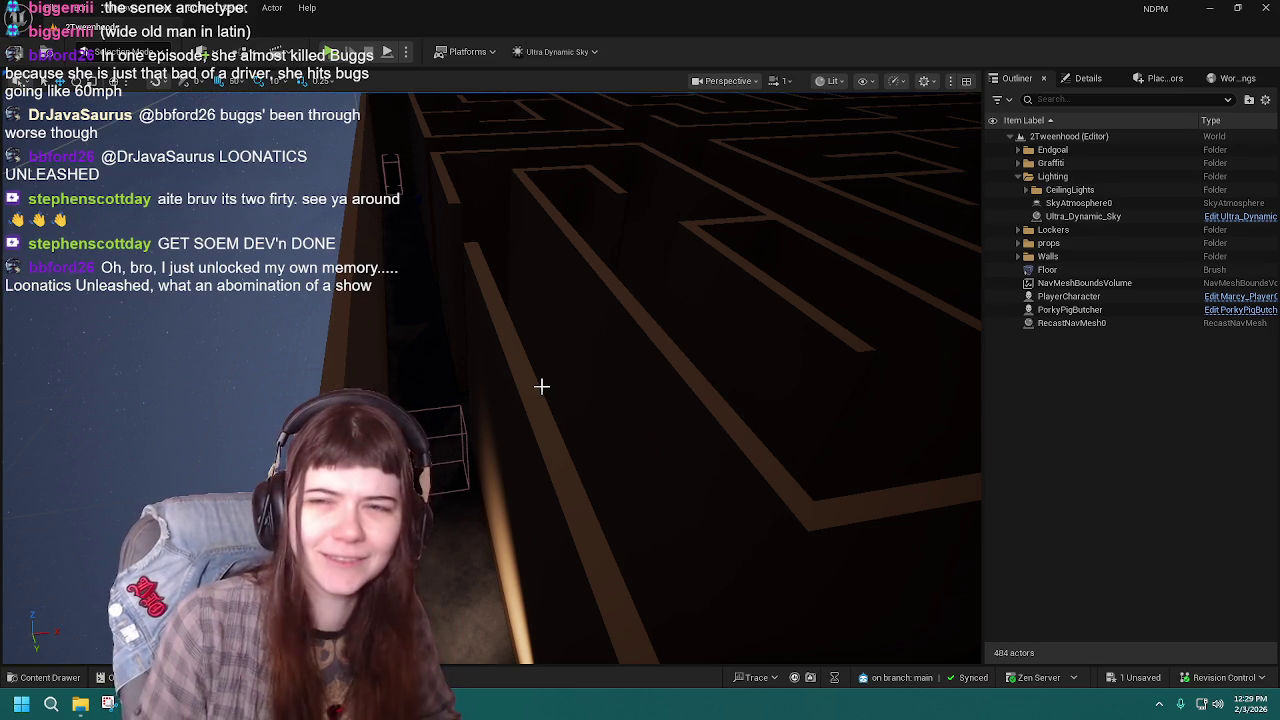
{"action": "scroll", "coordinate": [540, 386], "scroll_direction": "down", "scroll_amount": 5}
{"action": "scroll", "coordinate": [640, 380], "scroll_direction": "up", "scroll_amount": 5}
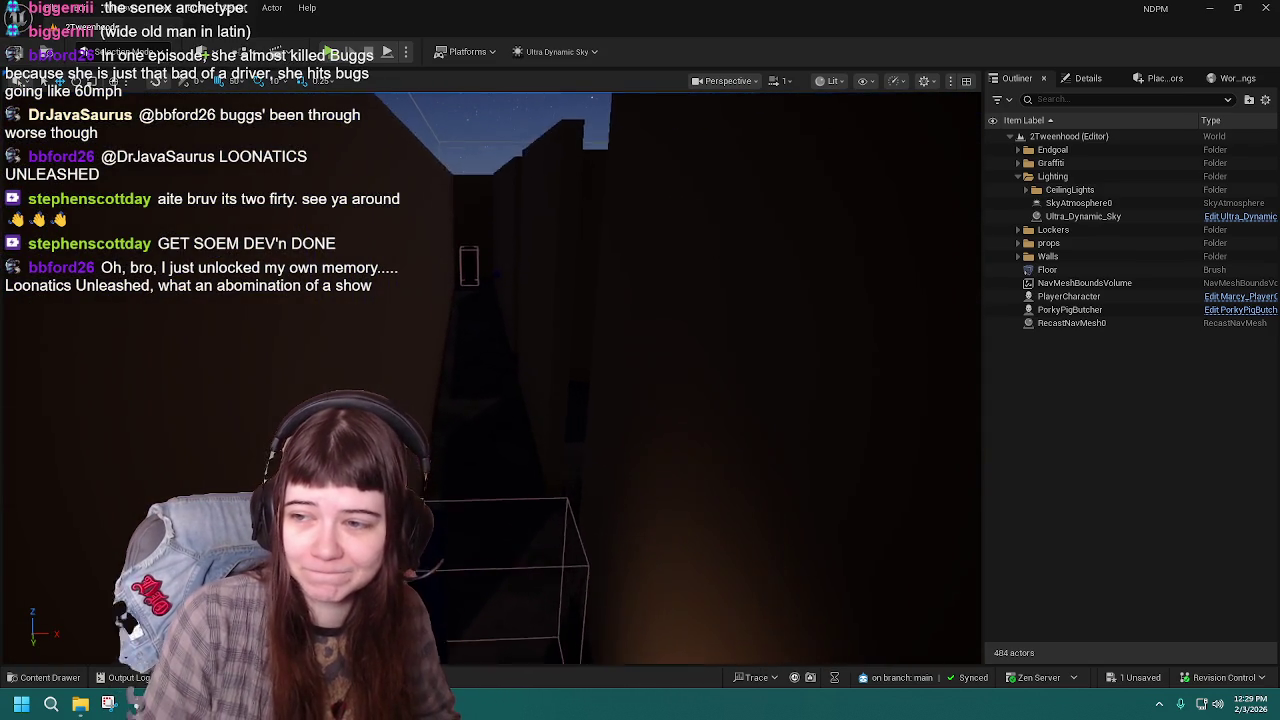
{"action": "scroll", "coordinate": [490, 378], "scroll_direction": "up", "scroll_amount": 3}
{"action": "scroll", "coordinate": [547, 390], "scroll_direction": "up", "scroll_amount": 1}
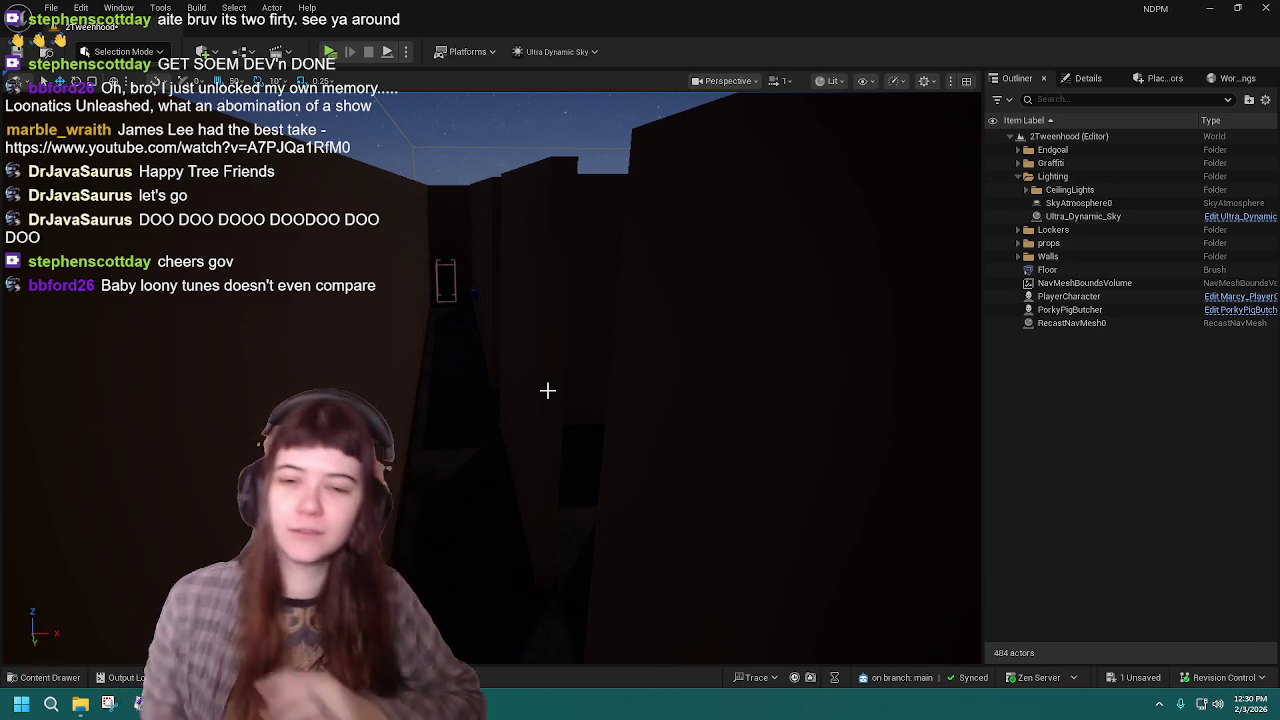
{"action": "left_click_drag", "start_coordinate": [523, 403], "coordinate": [535, 370]}
{"action": "key", "text": "ctrl+s"}
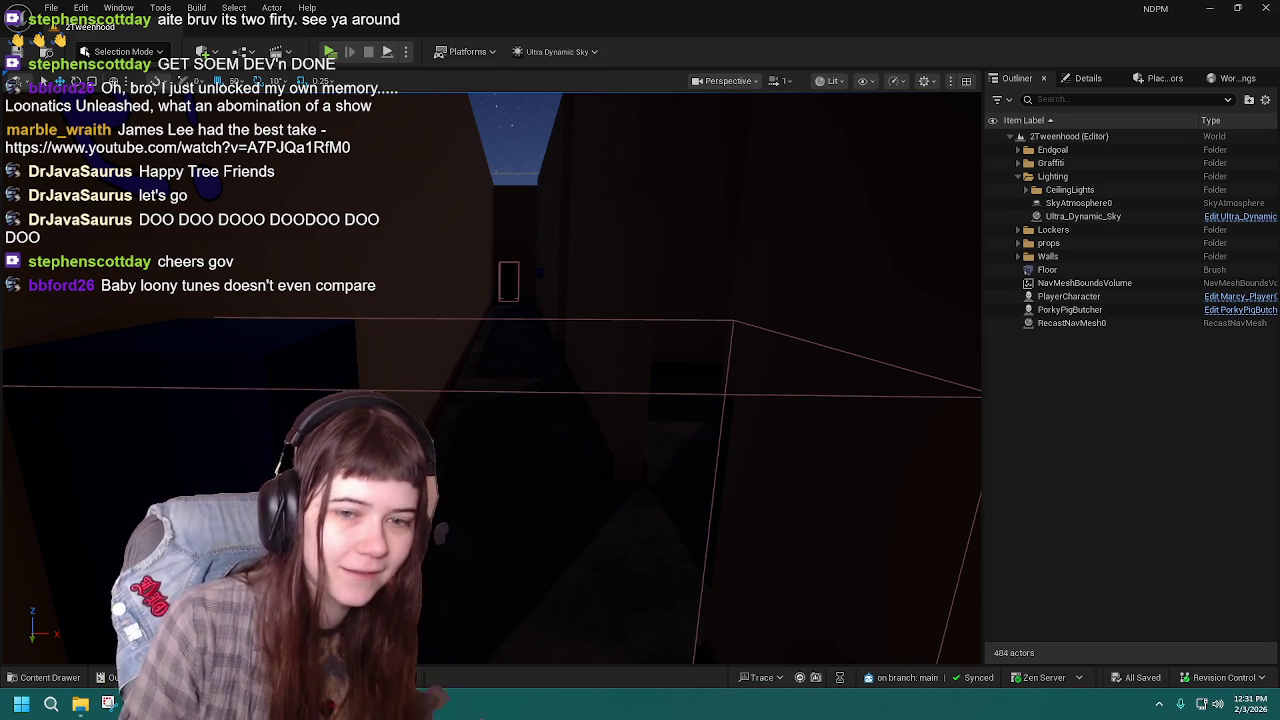
Step: Open the MainMenu level from the Levels folder and launch a Standalone Game preview
{"action": "left_click_drag", "start_coordinate": [671, 449], "coordinate": [671, 470]}
{"action": "mouse_move", "coordinate": [251, 316]}
{"action": "left_mouse_down"}
{"action": "mouse_move", "coordinate": [251, 300]}
{"action": "mouse_move", "coordinate": [240, 330]}
{"action": "mouse_move", "coordinate": [260, 320]}
{"action": "mouse_move", "coordinate": [284, 200]}
{"action": "left_mouse_up"}
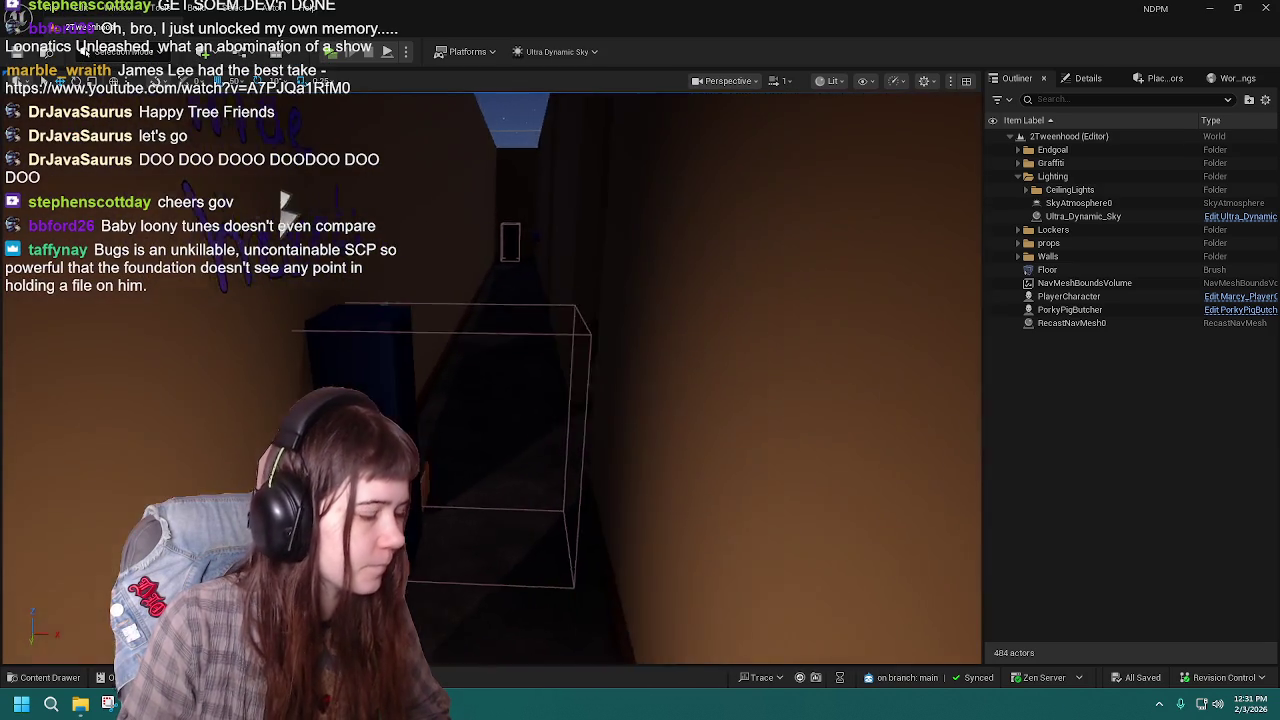
{"action": "left_click", "coordinate": [40, 677]}
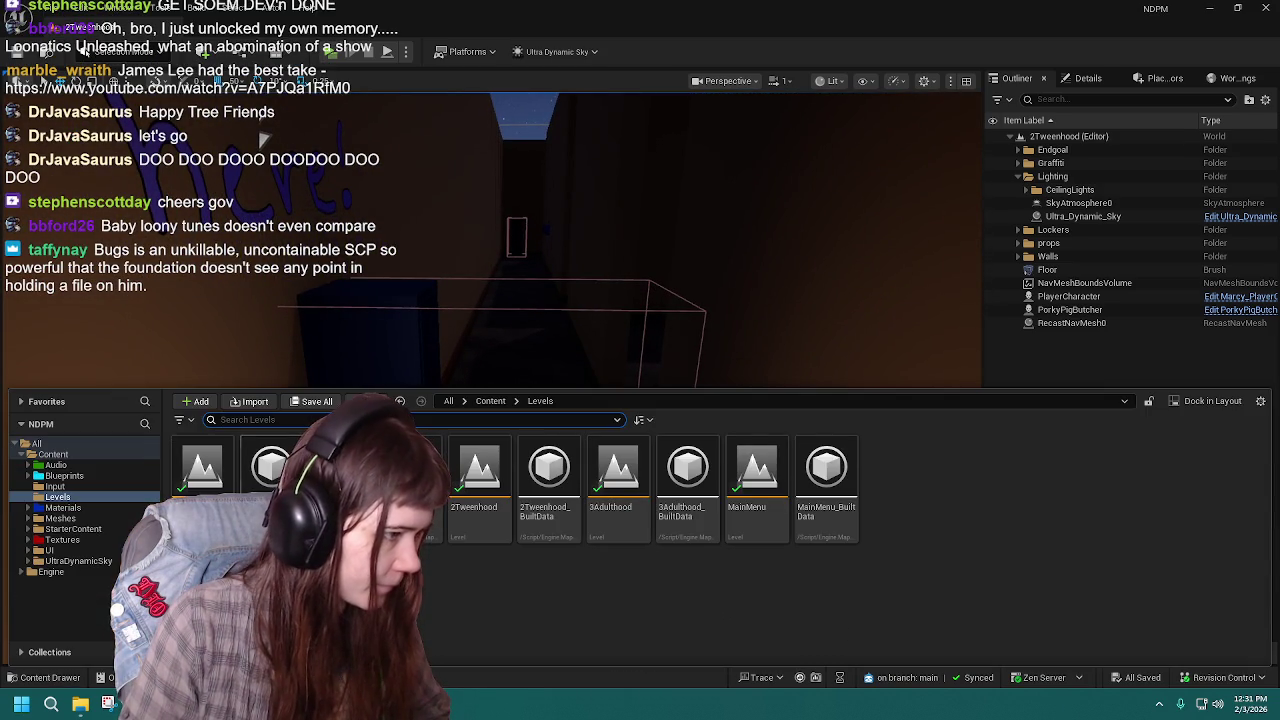
{"action": "double_click", "coordinate": [750, 489]}
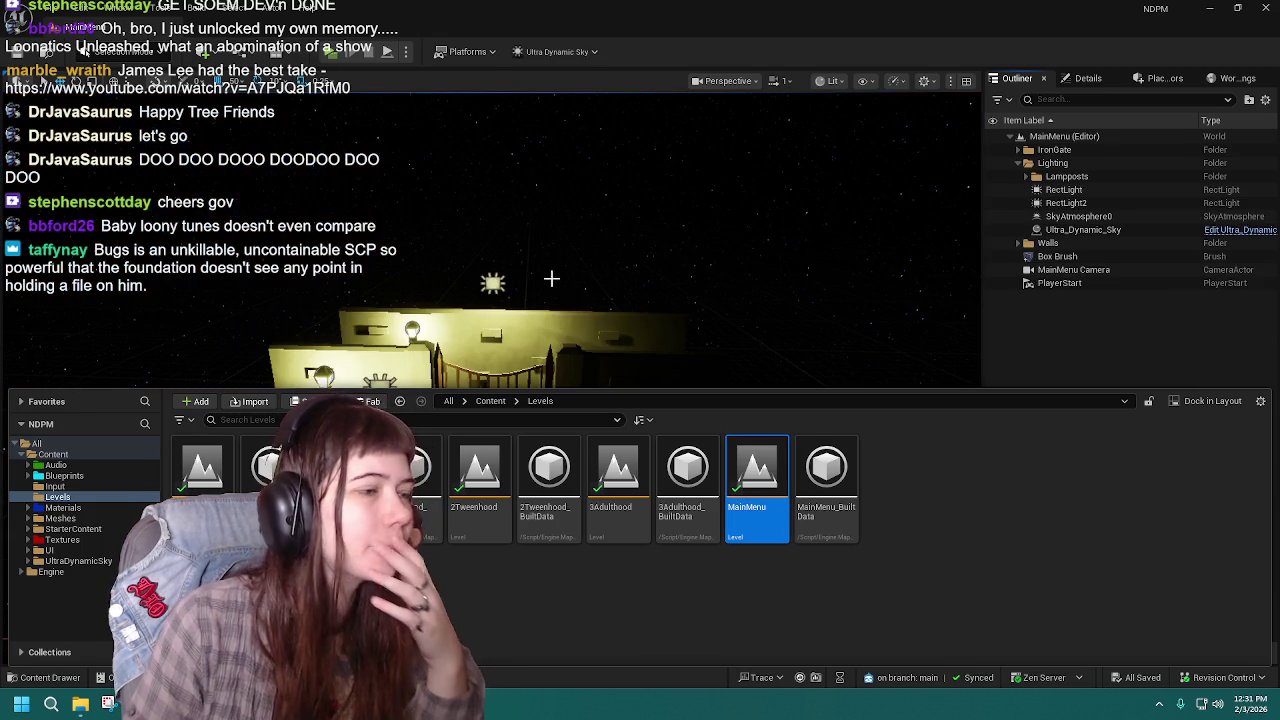
{"action": "key", "text": "alt+p"}
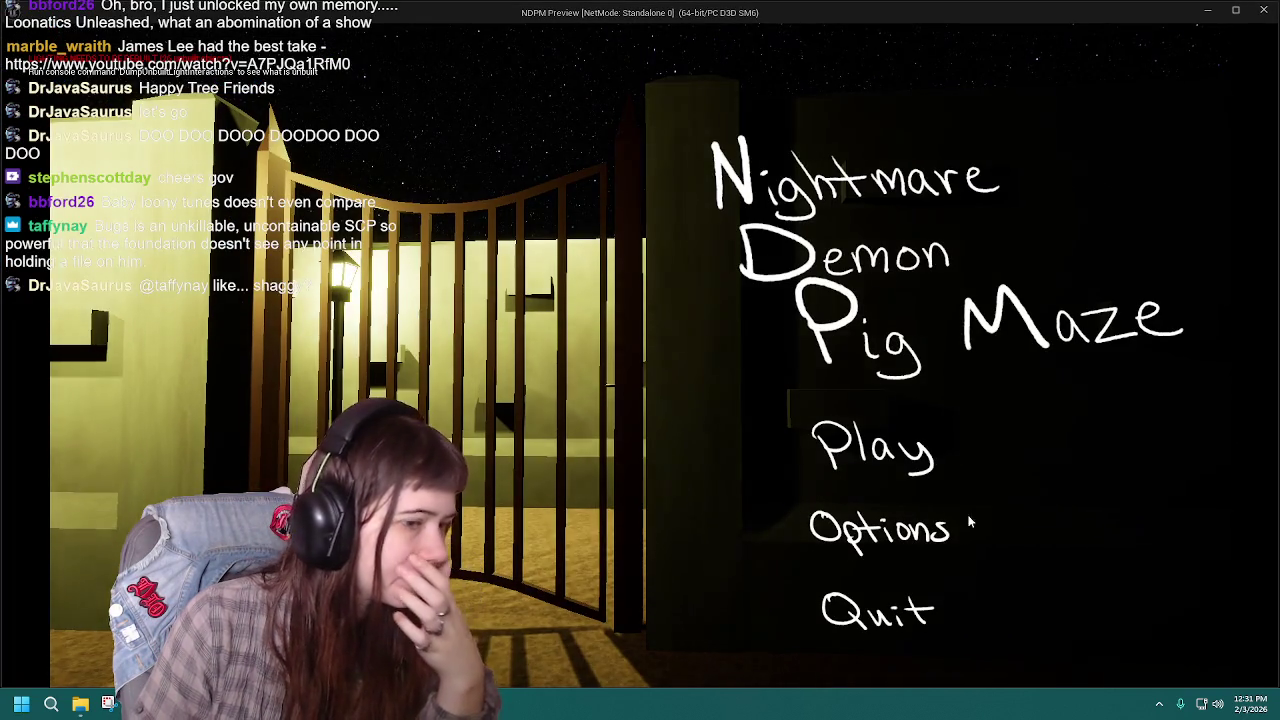
Step: In Options, switch Difficulty to Hard and back to Normal, then return and press Play
{"action": "left_click", "coordinate": [970, 519]}
{"action": "left_click", "coordinate": [916, 346]}
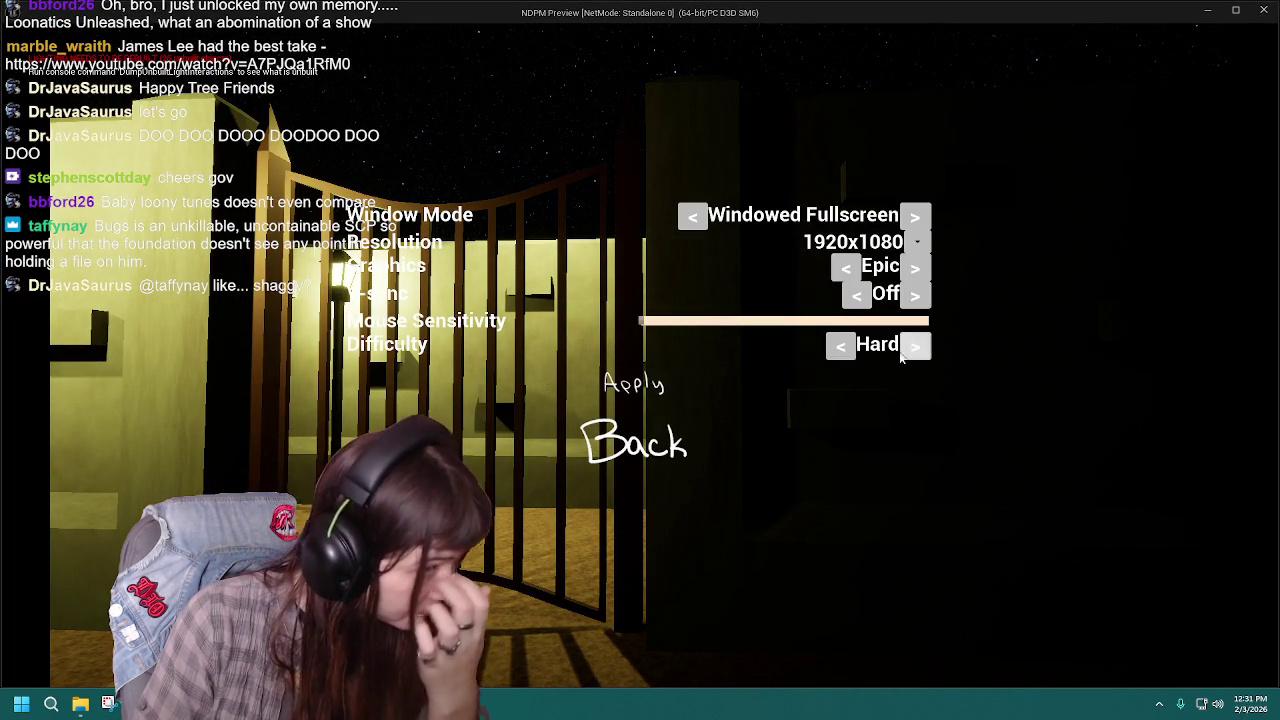
{"action": "left_click", "coordinate": [840, 346]}
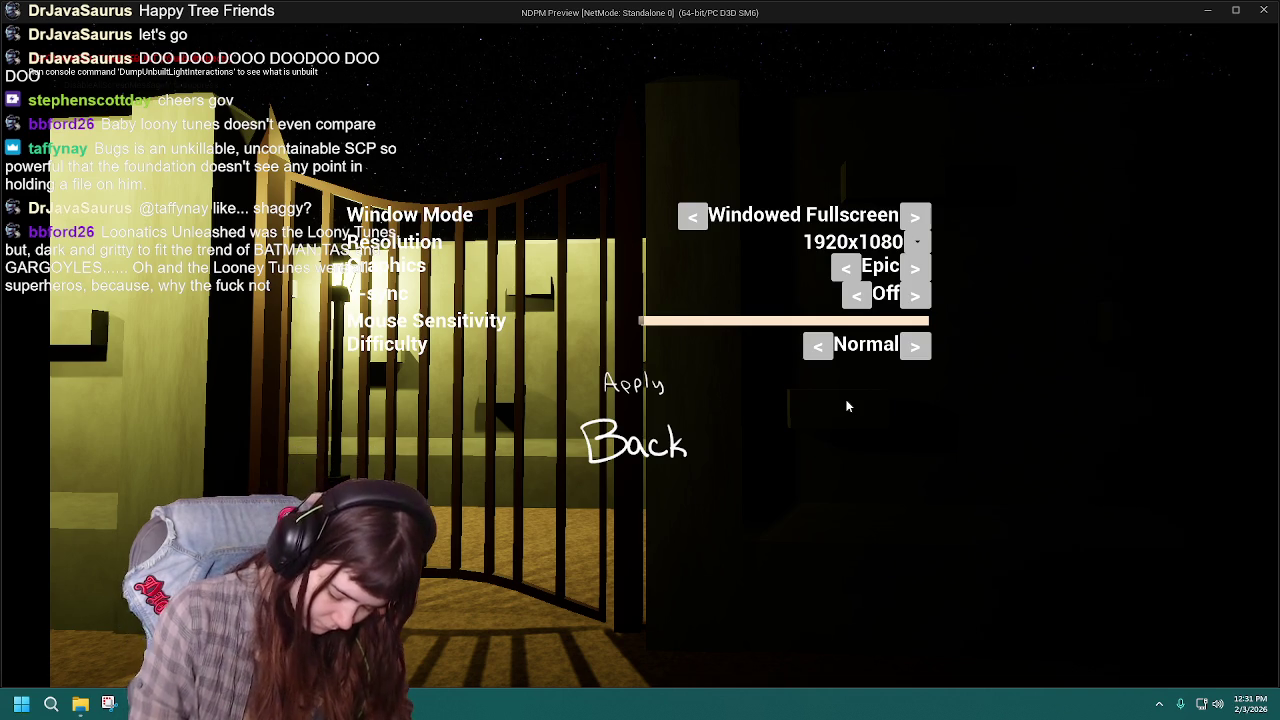
{"action": "left_click", "coordinate": [614, 452]}
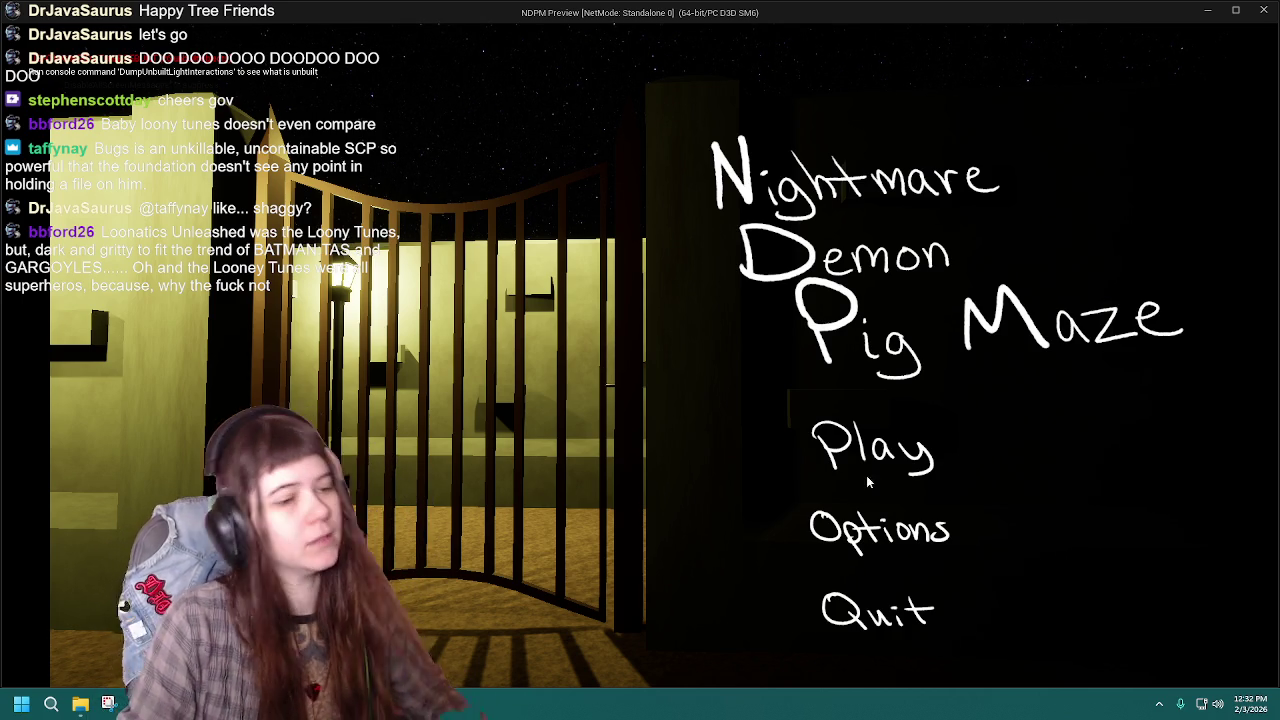
{"action": "left_click", "coordinate": [818, 453]}
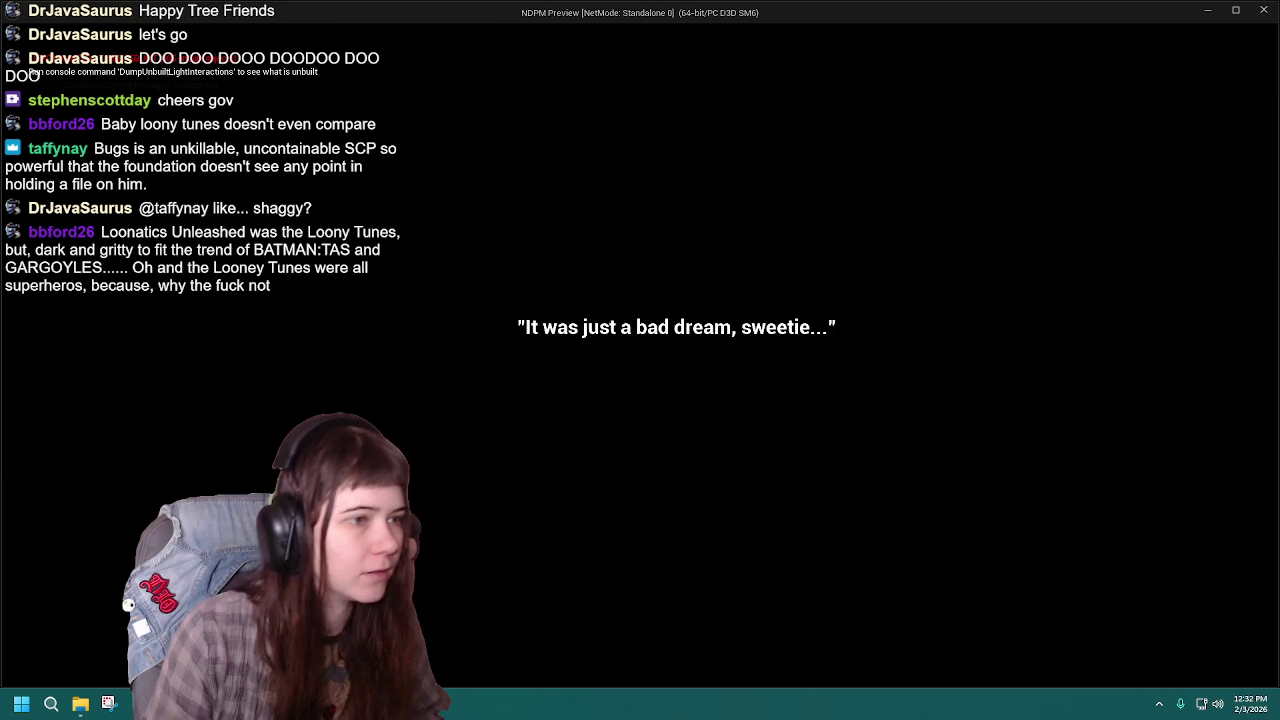
Step: Walk through the diamond opening and down the alley to the lamp post, staying in the game
{"action": "key", "text": "w"}
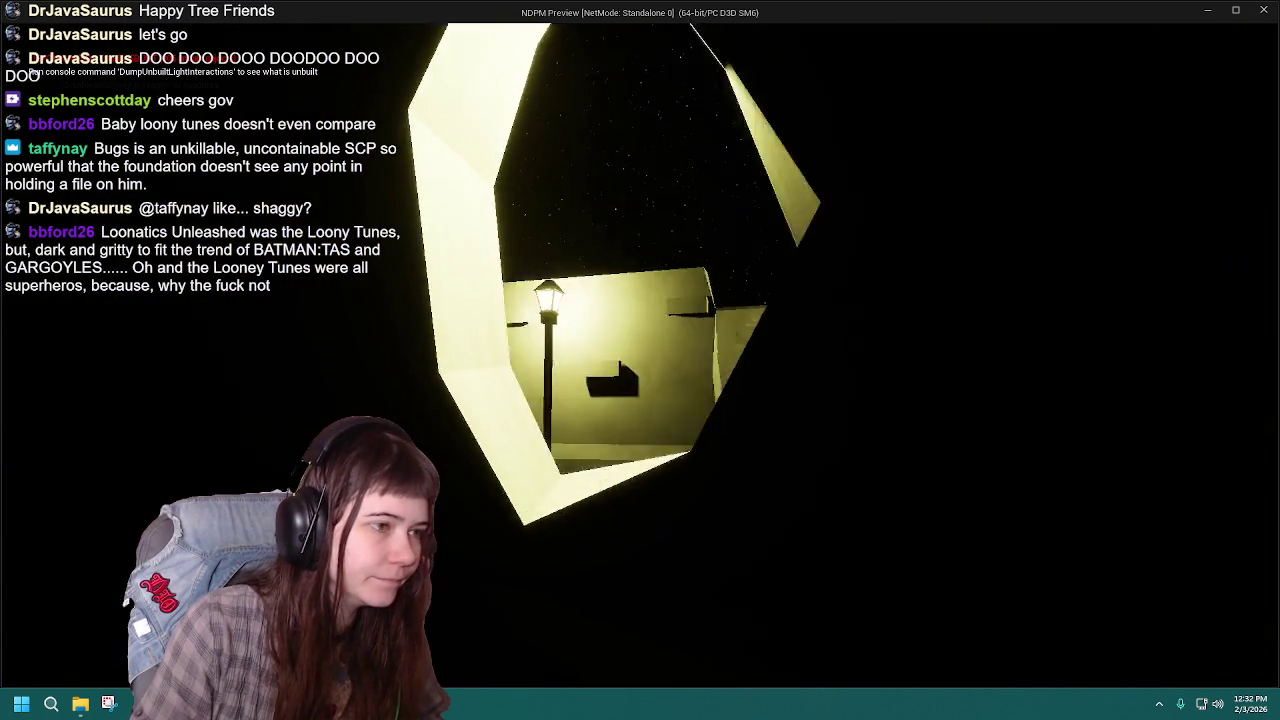
{"action": "key", "text": "w"}
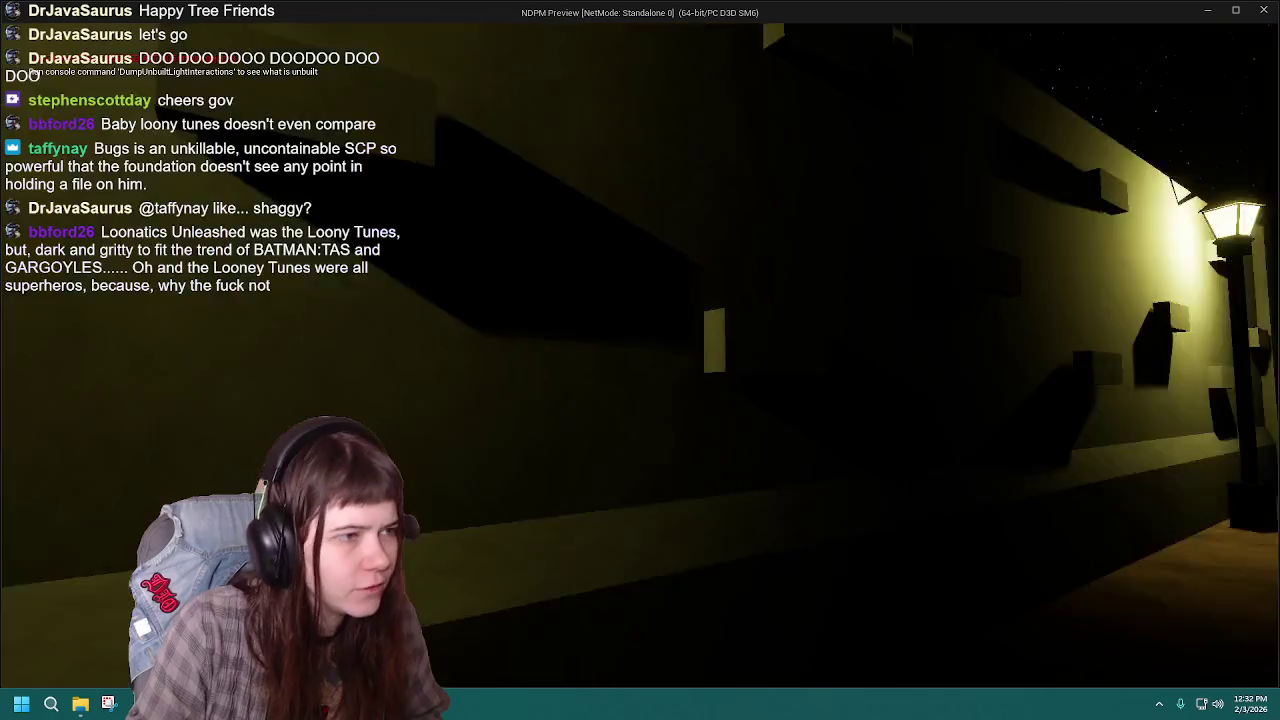
{"action": "key", "text": "w"}
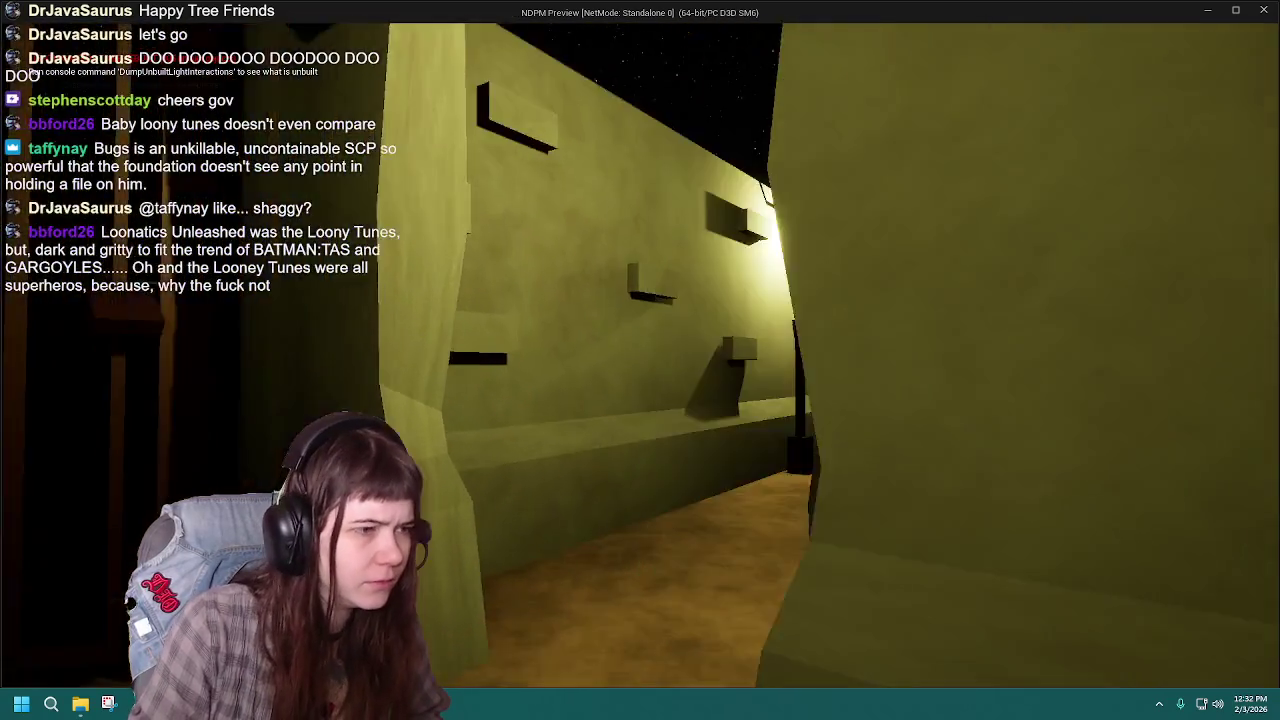
{"action": "key", "text": "w"}
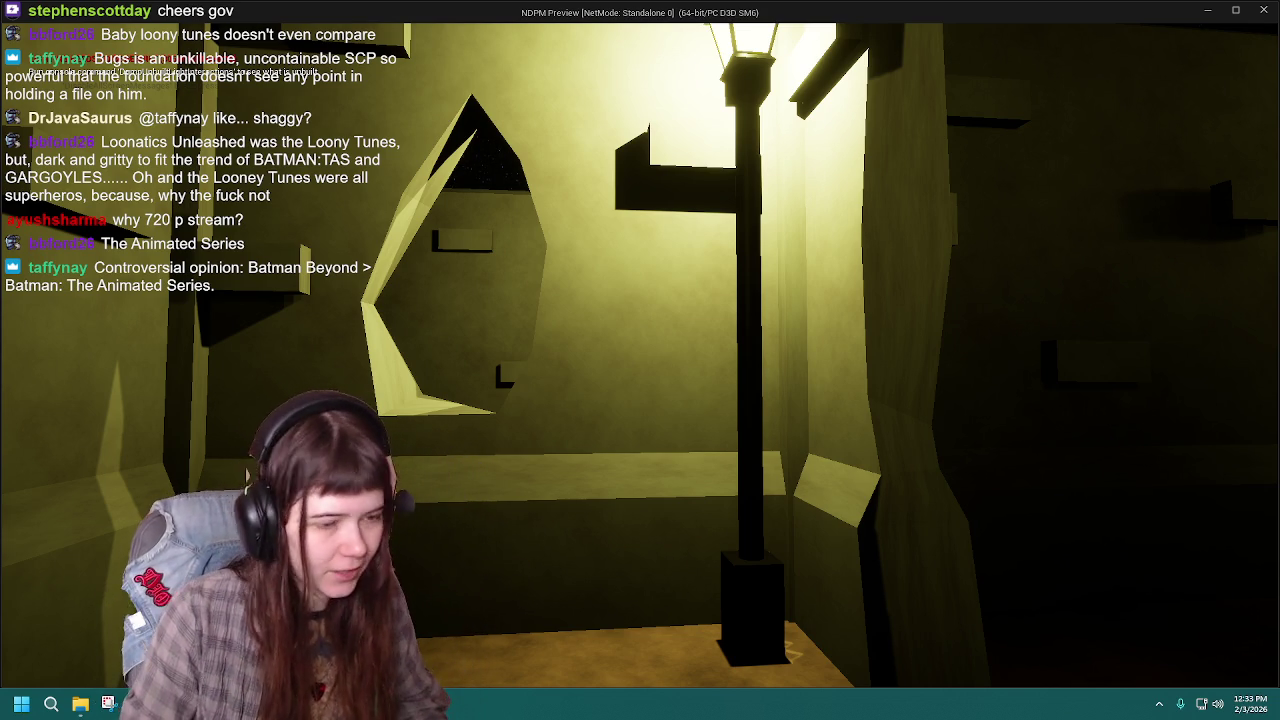
{"action": "key", "text": "alt+Tab"}
{"action": "key", "text": "Escape"}
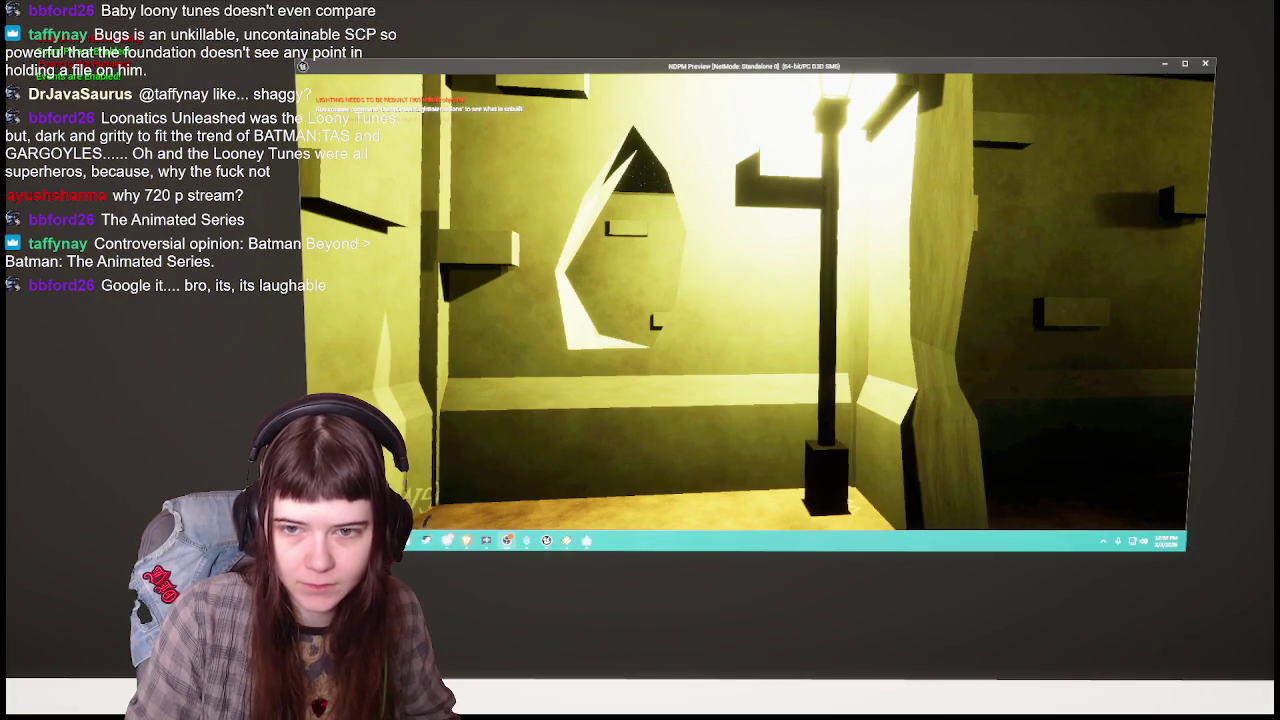
Step: Walk past the toilet and along the corridors up to the barred gate
{"action": "key", "text": "w"}
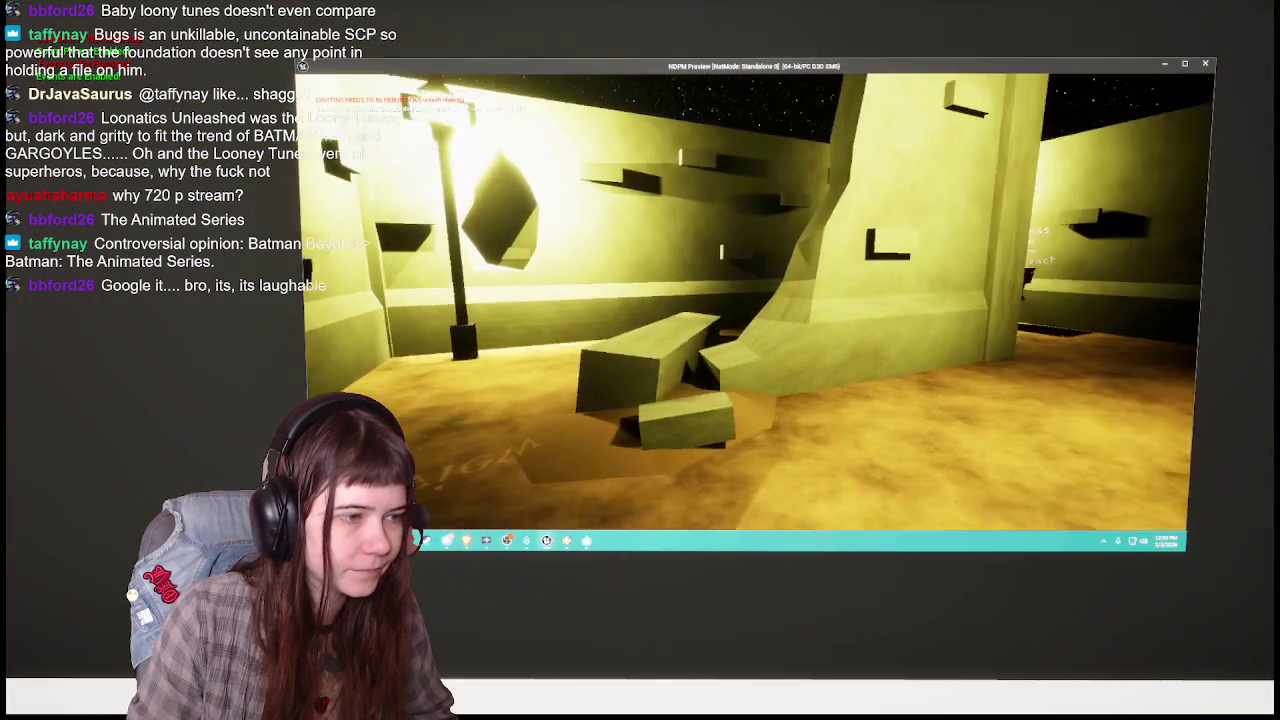
{"action": "key", "text": "w"}
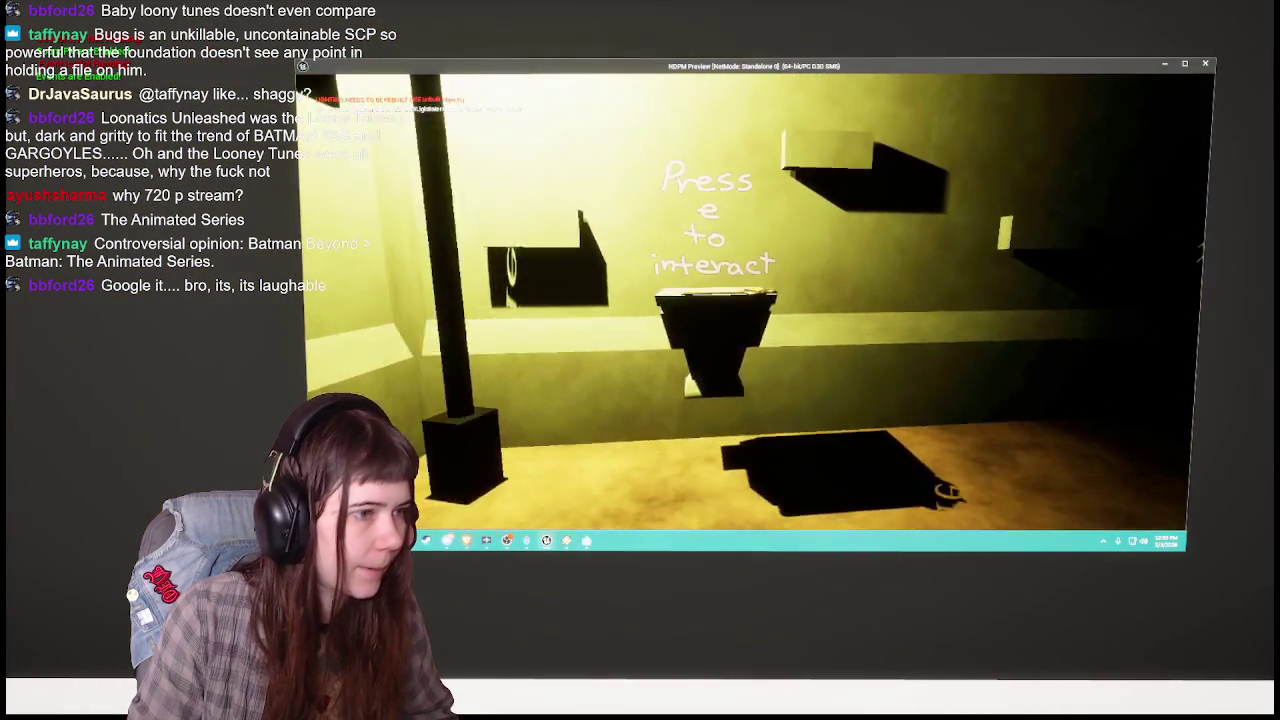
{"action": "key", "text": "w"}
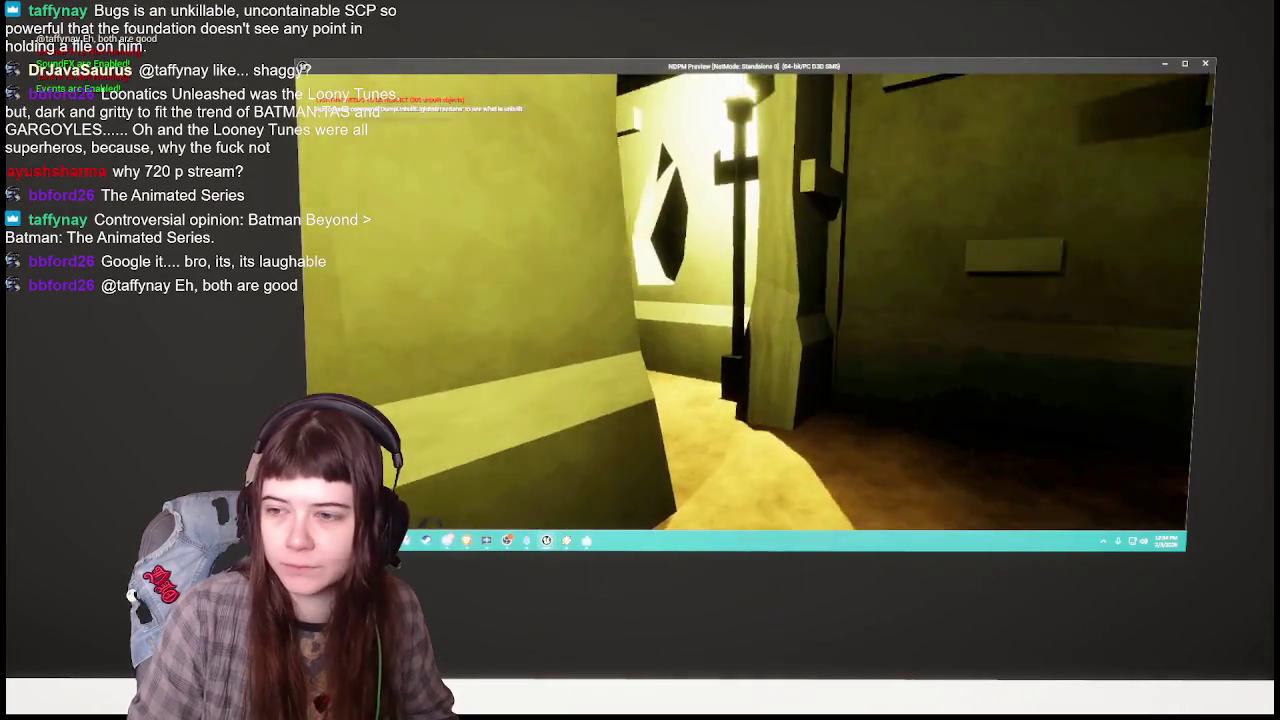
{"action": "key", "text": "w"}
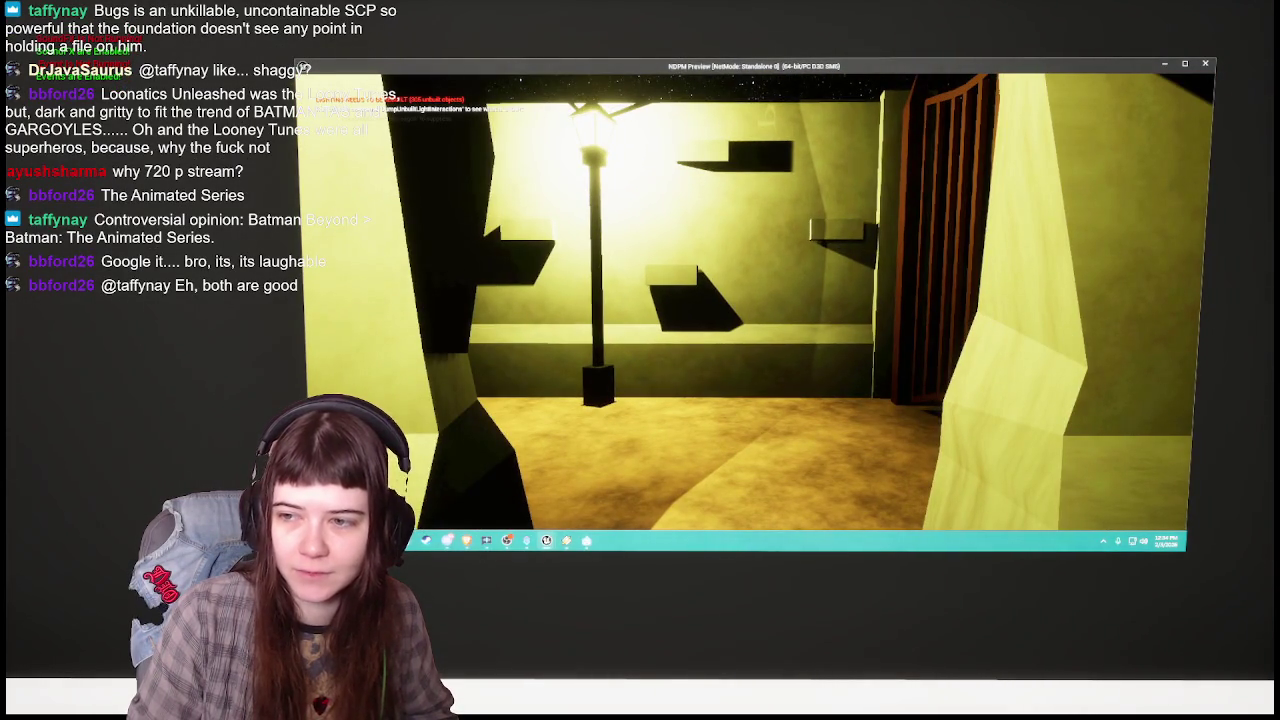
{"action": "key", "text": "w"}
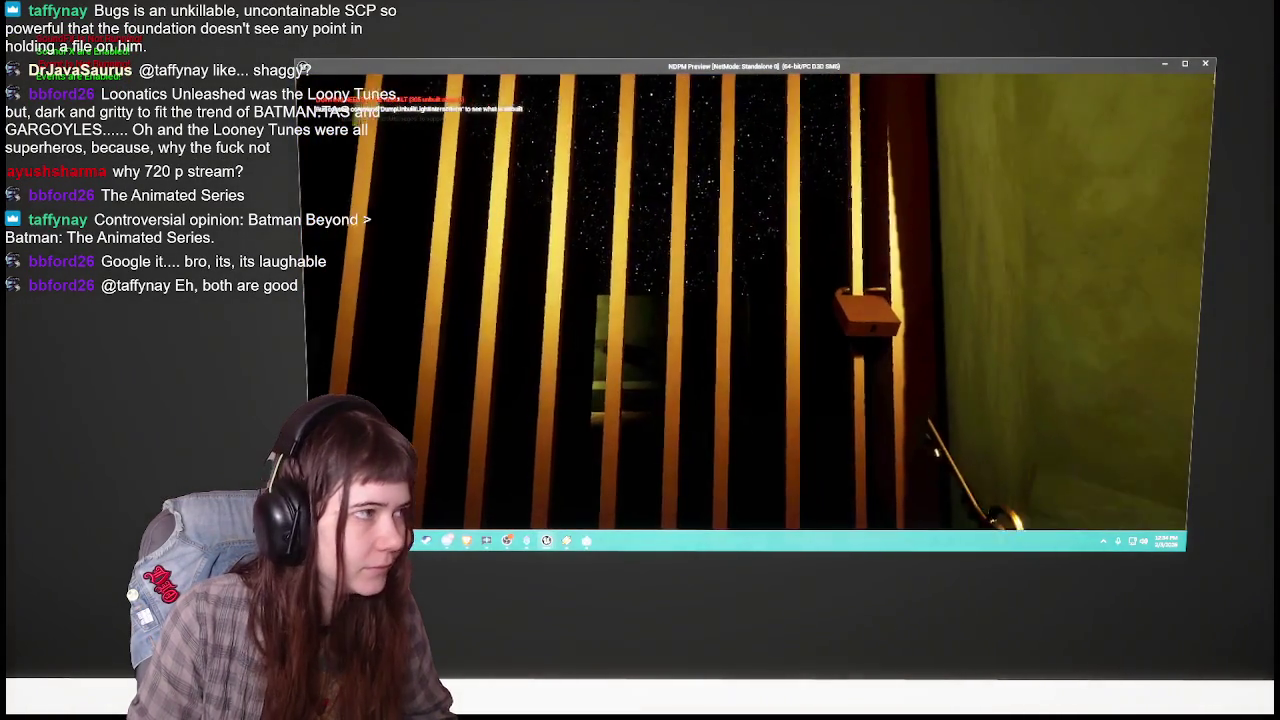
Step: Unlock the padlocked gate with E, walk through into the dark rooms, and stop the playtest
{"action": "key", "text": "e"}
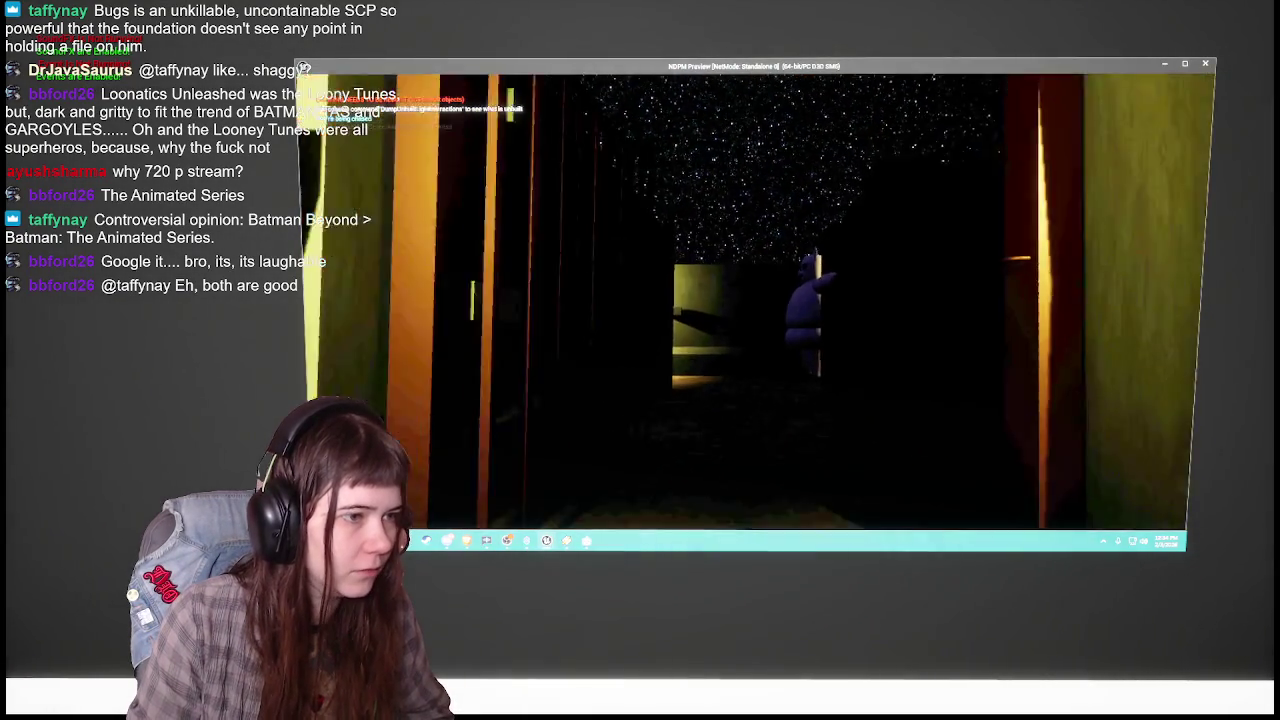
{"action": "key", "text": "w"}
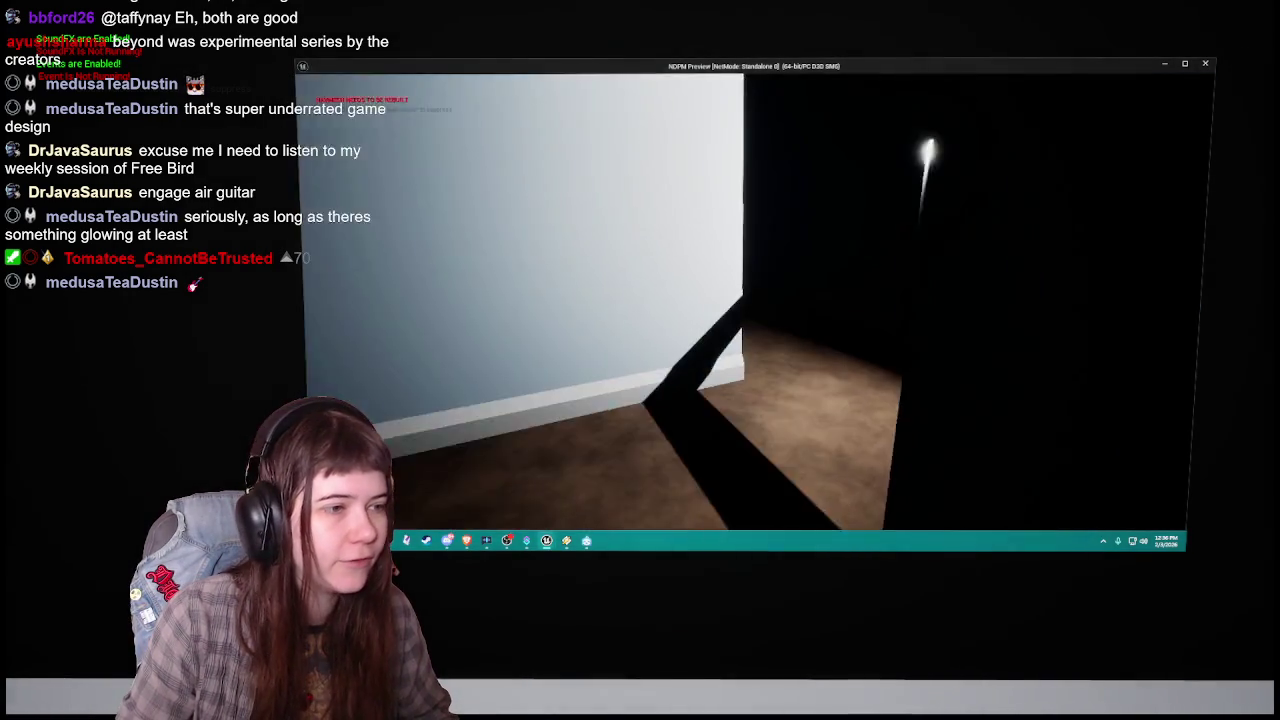
{"action": "key", "text": "Escape"}
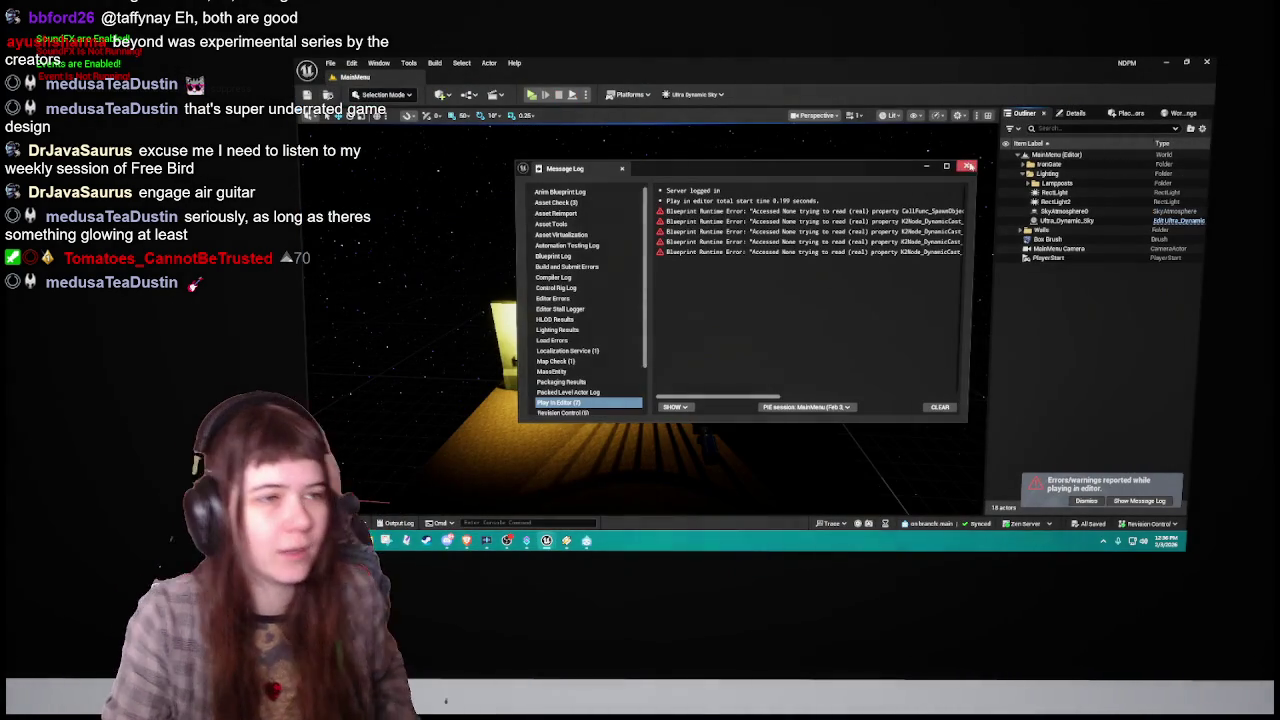
Step: Close the Message Log of Blueprint runtime errors and dismiss the errors notification
{"action": "left_click", "coordinate": [967, 166]}
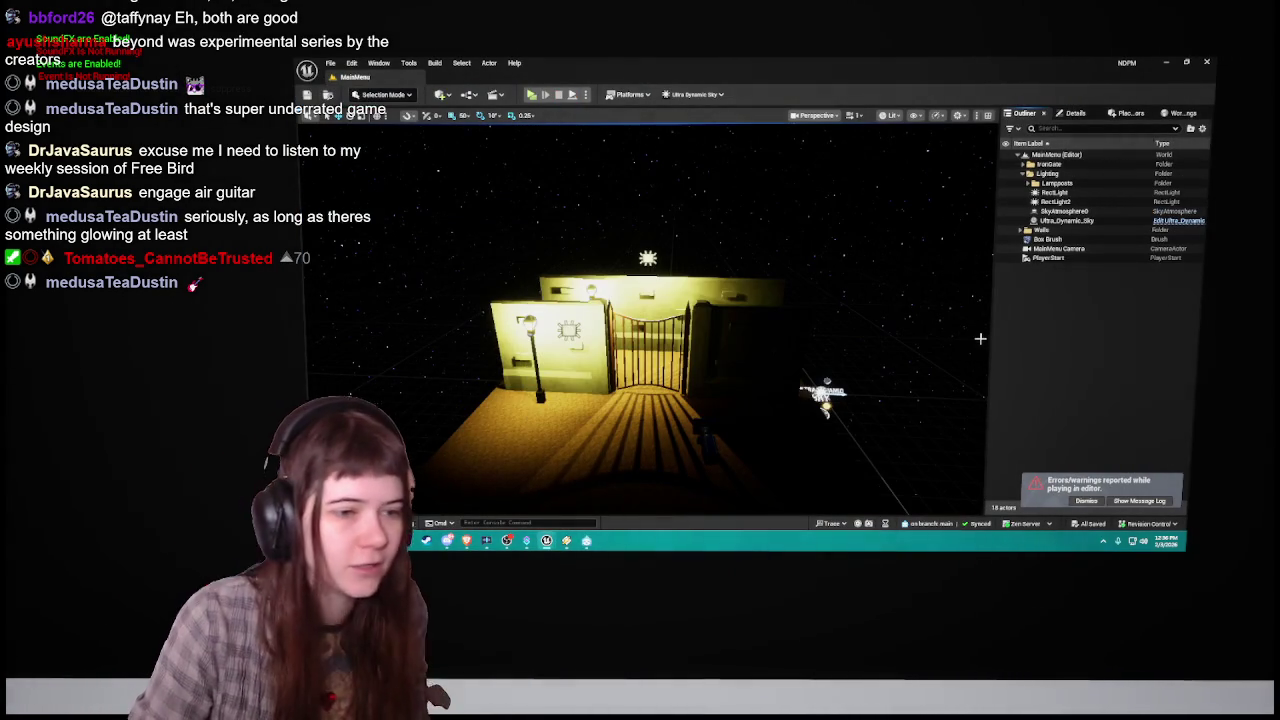
{"action": "left_click", "coordinate": [1085, 501]}
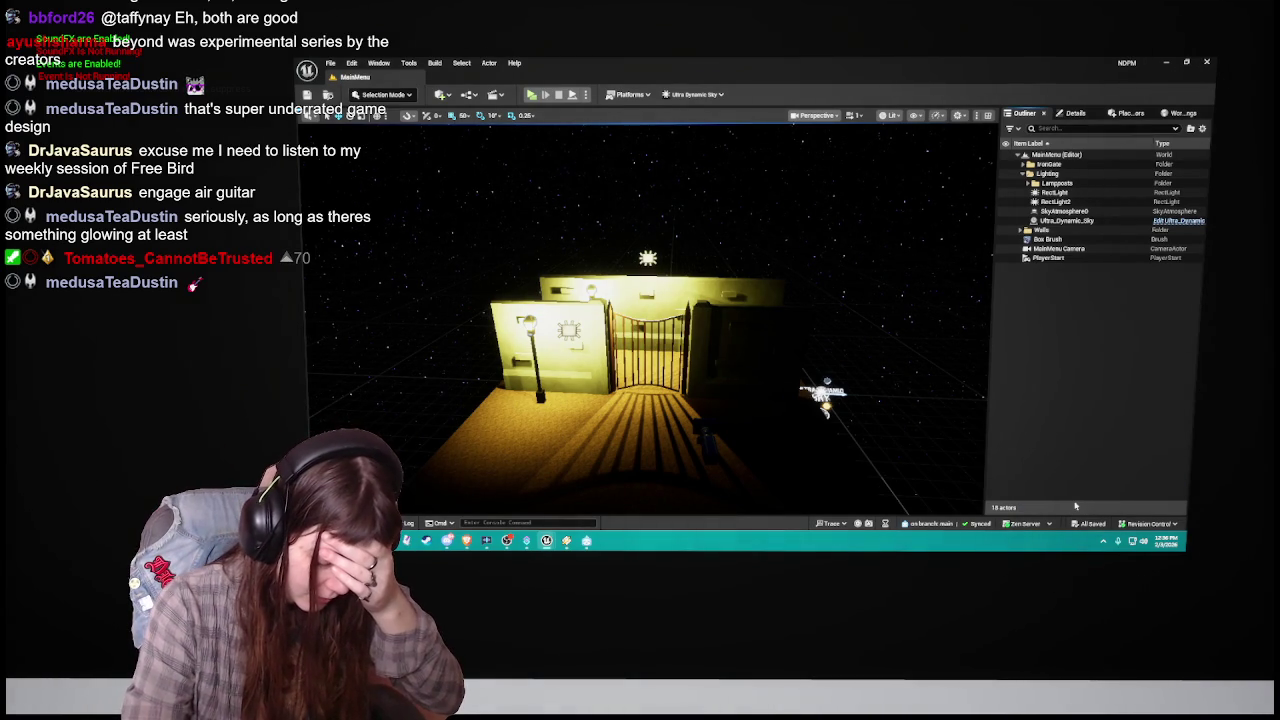